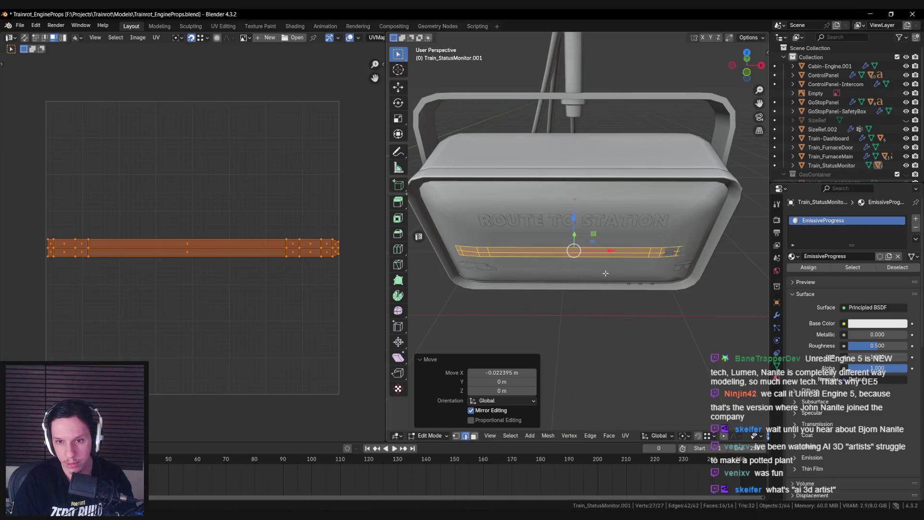
# Cancel the stray strip moves, frame the strip from the front, and select its right-end vertices.
pyautogui.press('g')
pyautogui.press('y')
pyautogui.press('Escape')
pyautogui.hotkey('alt', 'a')
pyautogui.press('KP_1')
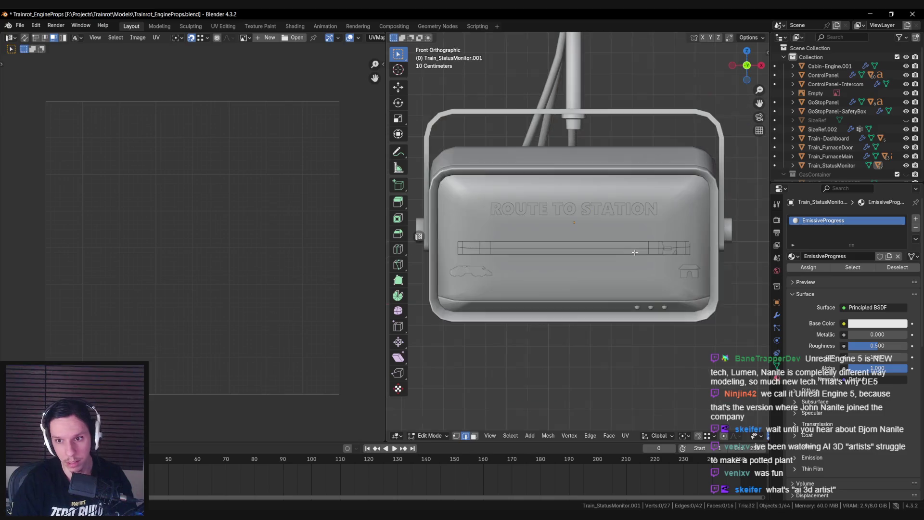
pyautogui.scroll(3, 657, 269)
pyautogui.hotkey('ctrl', 'z')
pyautogui.hotkey('alt', 'a')
pyautogui.moveTo(629, 244); pyautogui.dragTo(687, 316)
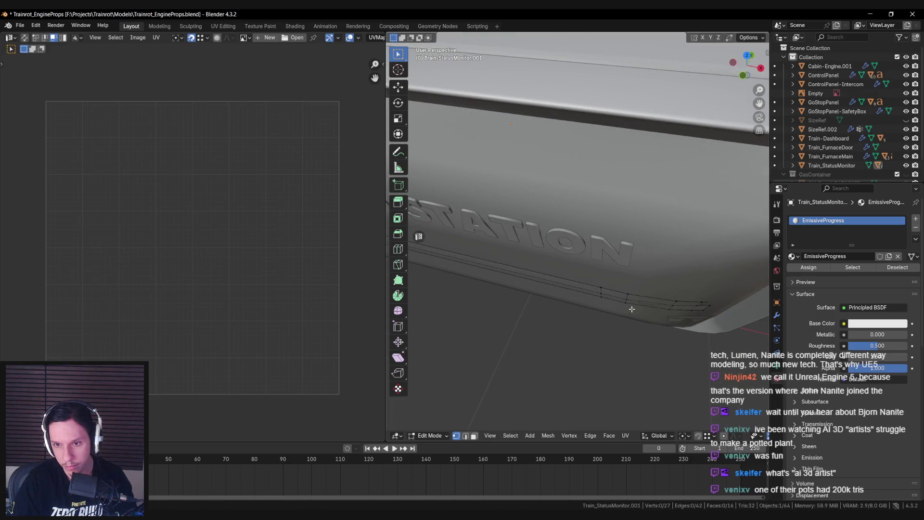
# Re-enter the strip with see-through on and box-select the three end vertices.
pyautogui.press('Tab')
pyautogui.press('Tab')
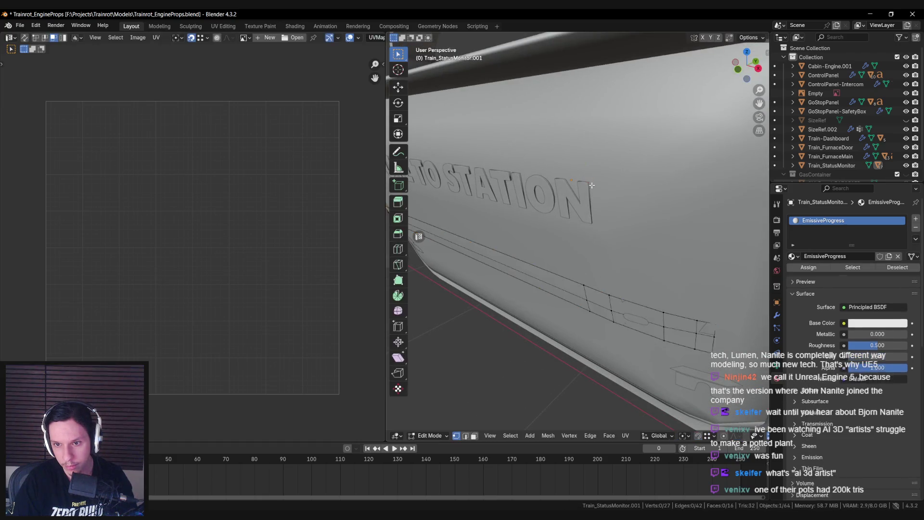
pyautogui.press('a')
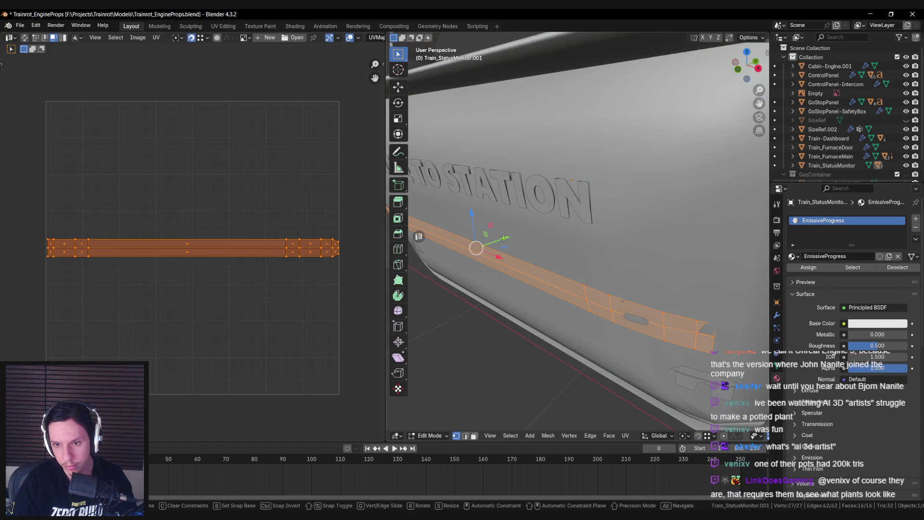
pyautogui.hotkey('alt', 'a')
pyautogui.hotkey('shift', 'z')
pyautogui.press('b')
pyautogui.moveTo(669, 278); pyautogui.dragTo(698, 320)
# Undo the stray extrusion and move the three end vertices along Y.
pyautogui.hotkey('shift', 'z')
pyautogui.press('2')
pyautogui.hotkey('ctrl', 'z')
pyautogui.hotkey('ctrl', 'shift', 'z')
pyautogui.press('g')
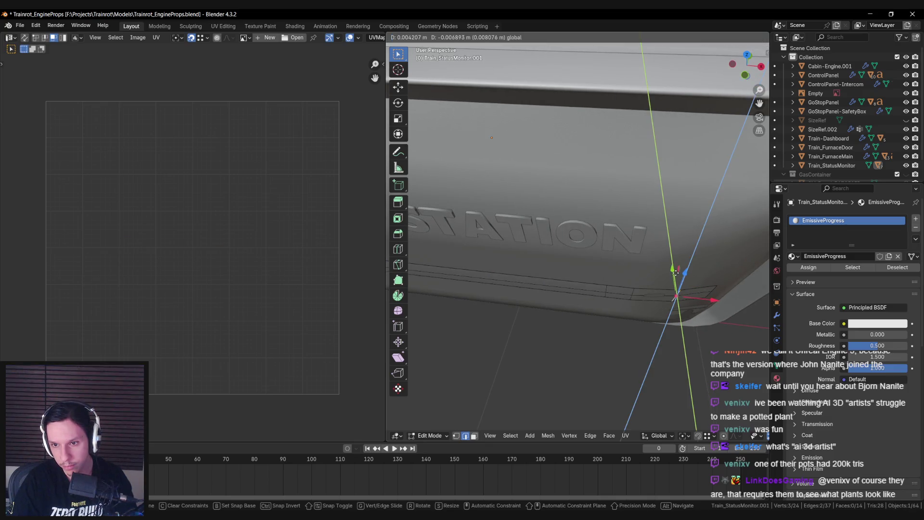
pyautogui.click(676, 273)
pyautogui.press('g')
pyautogui.press('y')
pyautogui.press('Escape')
pyautogui.hotkey('alt', 'a')
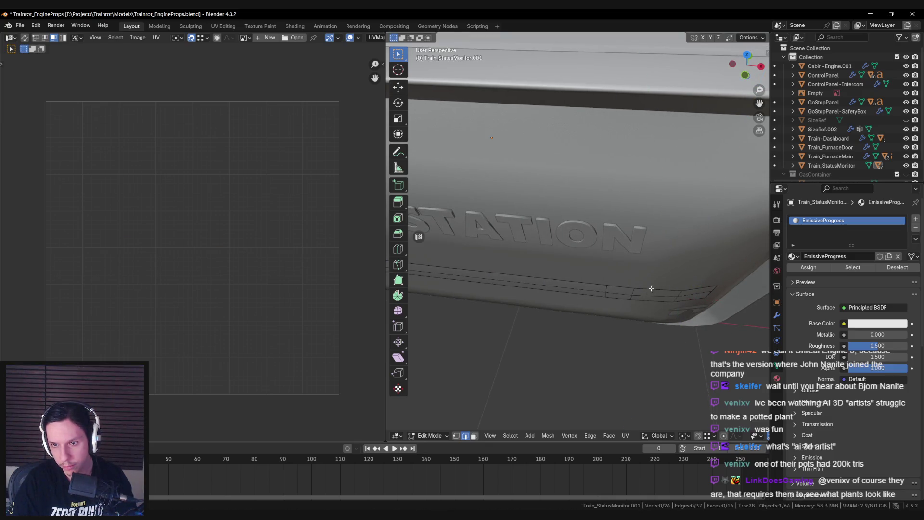
pyautogui.moveTo(632, 293); pyautogui.dragTo(599, 282)
# Dissolve the three extra vertices and leave Edit Mode on the strip.
pyautogui.hotkey('ctrl', 'x')
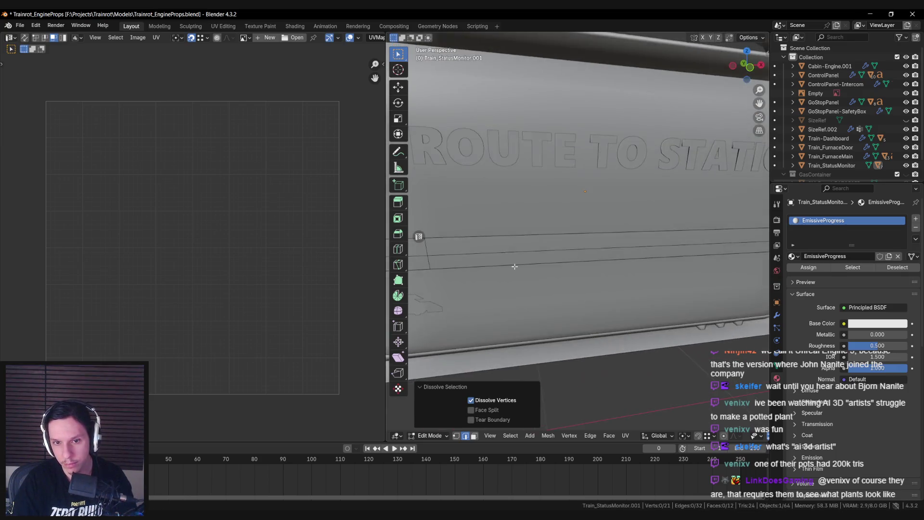
pyautogui.scroll(-5, 515, 266)
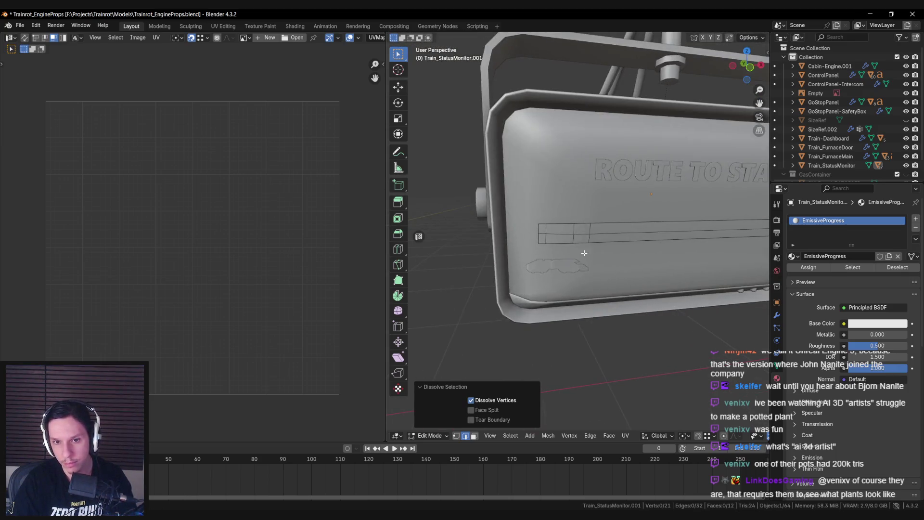
pyautogui.press('a')
pyautogui.hotkey('alt', 'a')
pyautogui.press('a')
pyautogui.press('Tab')
pyautogui.moveTo(550, 252)
pyautogui.mouseDown()
pyautogui.moveTo(549, 231)
pyautogui.moveTo(549, 251)
pyautogui.mouseUp()
pyautogui.hotkey('alt', 'a')
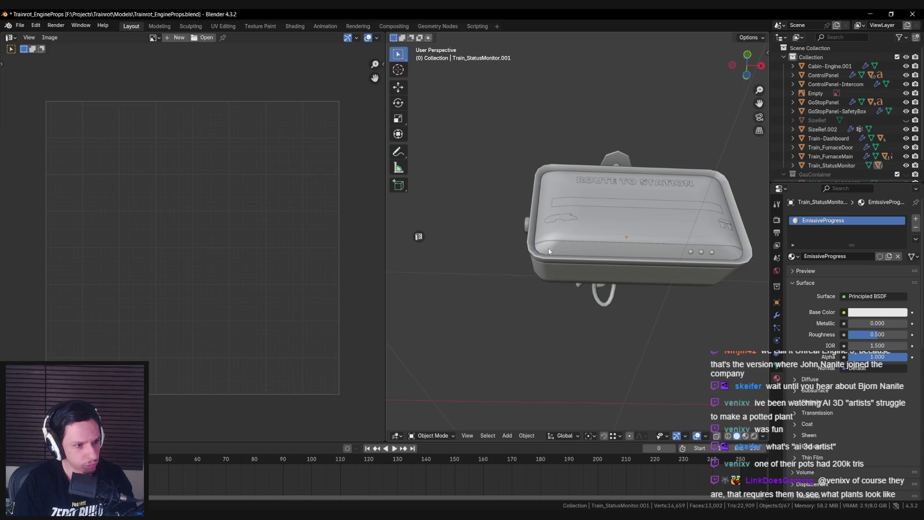
# Orbit around the updated monitor to check it, ending in front view.
pyautogui.moveTo(548, 248); pyautogui.dragTo(542, 290)
pyautogui.moveTo(649, 284)
pyautogui.mouseDown()
pyautogui.moveTo(546, 297)
pyautogui.moveTo(541, 311)
pyautogui.moveTo(563, 270)
pyautogui.mouseUp()
pyautogui.scroll(4, 540, 311)
pyautogui.scroll(-3, 540, 311)
pyautogui.scroll(3, 538, 307)
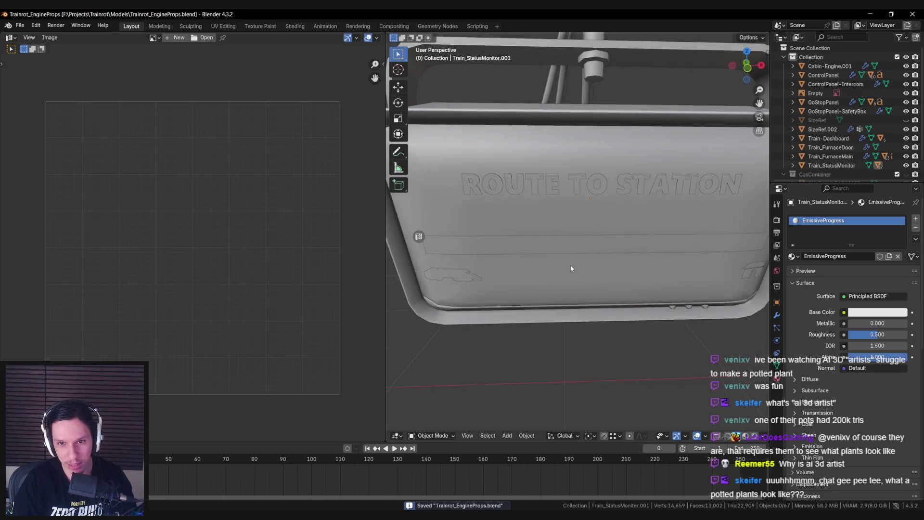
pyautogui.press('KP_1')
pyautogui.scroll(-3, 564, 263)
# Save Trainrot_EngineProps.blend and enter Edit Mode on Train_StatusMonitor.
pyautogui.hotkey('ctrl', 's')
pyautogui.scroll(1, 564, 267)
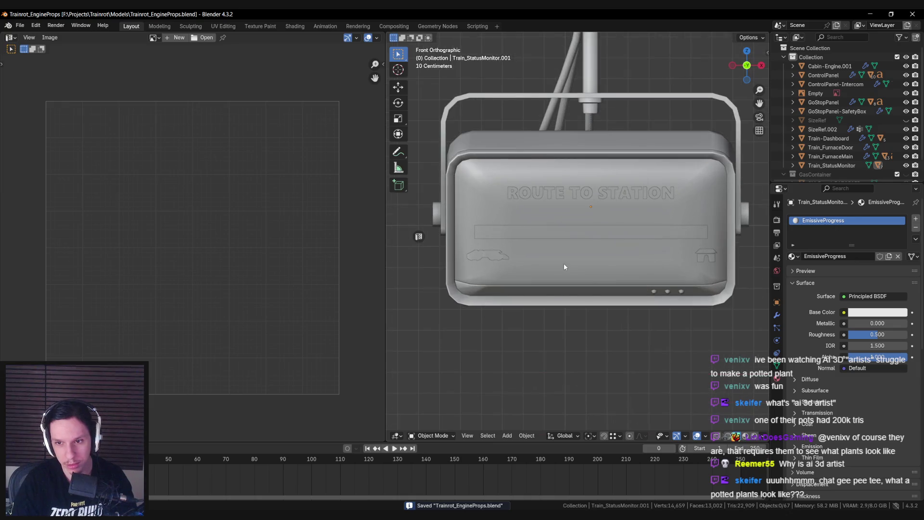
pyautogui.click(564, 266)
pyautogui.press('Tab')
pyautogui.scroll(2, 473, 291)
pyautogui.press('a')
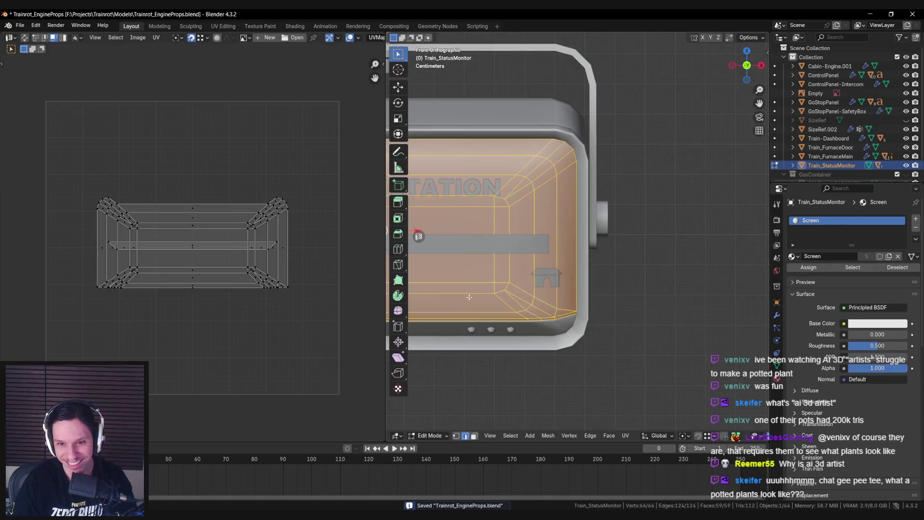
pyautogui.scroll(1, 586, 286)
pyautogui.hotkey('alt', 'a')
pyautogui.scroll(3, 586, 286)
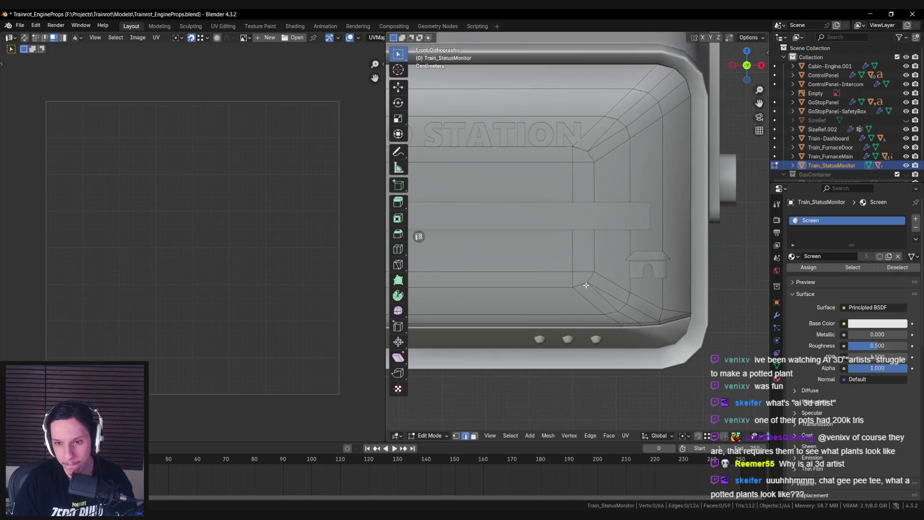
pyautogui.scroll(-4, 597, 293)
pyautogui.scroll(4, 607, 298)
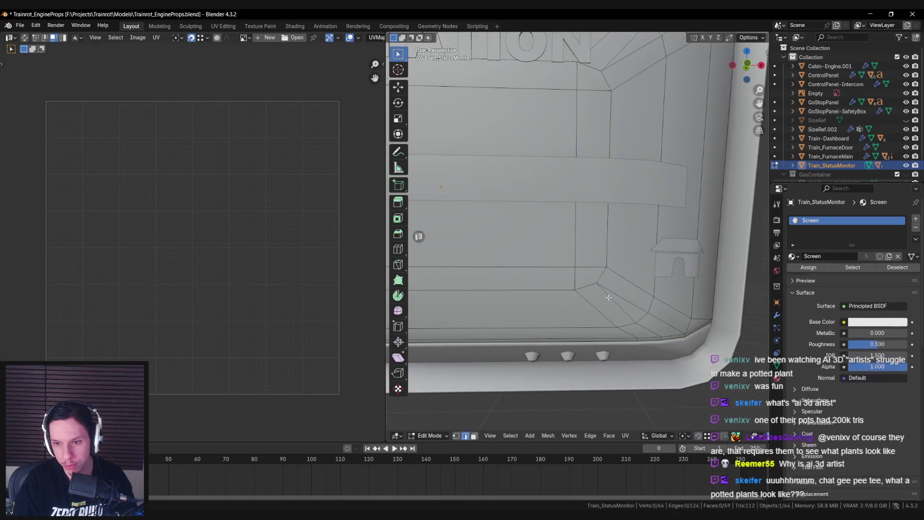
pyautogui.scroll(-1, 609, 298)
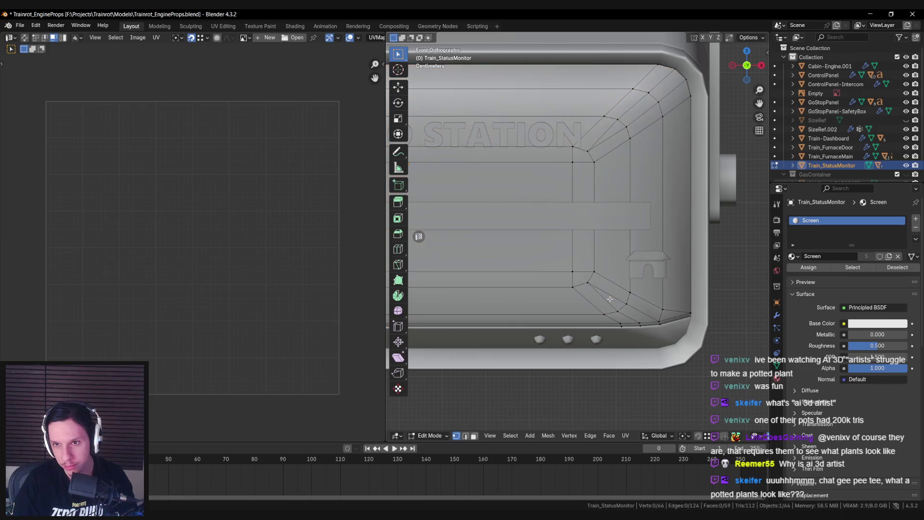
pyautogui.moveTo(610, 299)
pyautogui.mouseDown()
pyautogui.moveTo(526, 252)
pyautogui.moveTo(606, 265)
pyautogui.mouseUp()
pyautogui.scroll(-6, 606, 266)
pyautogui.scroll(3, 540, 265)
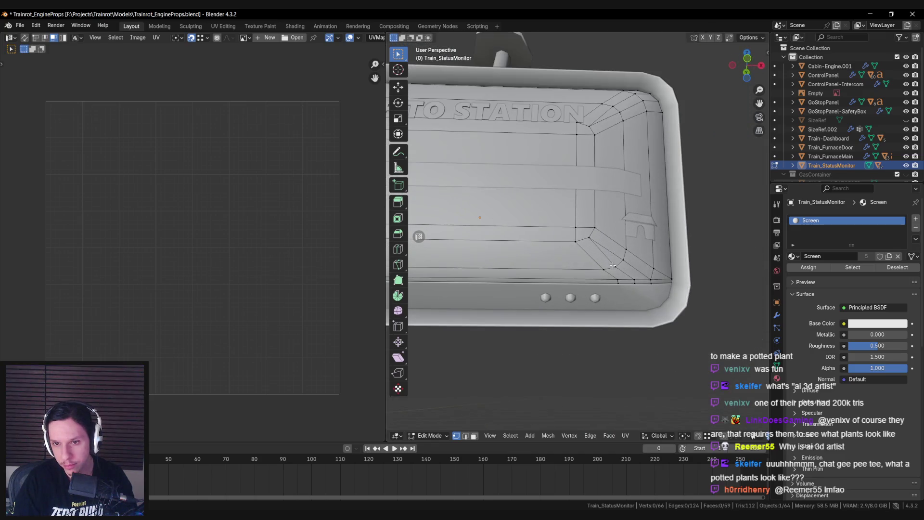
pyautogui.scroll(-4, 540, 265)
pyautogui.moveTo(540, 265)
pyautogui.mouseDown()
pyautogui.moveTo(590, 295)
pyautogui.moveTo(569, 273)
pyautogui.moveTo(491, 266)
pyautogui.mouseUp()
pyautogui.scroll(6, 490, 266)
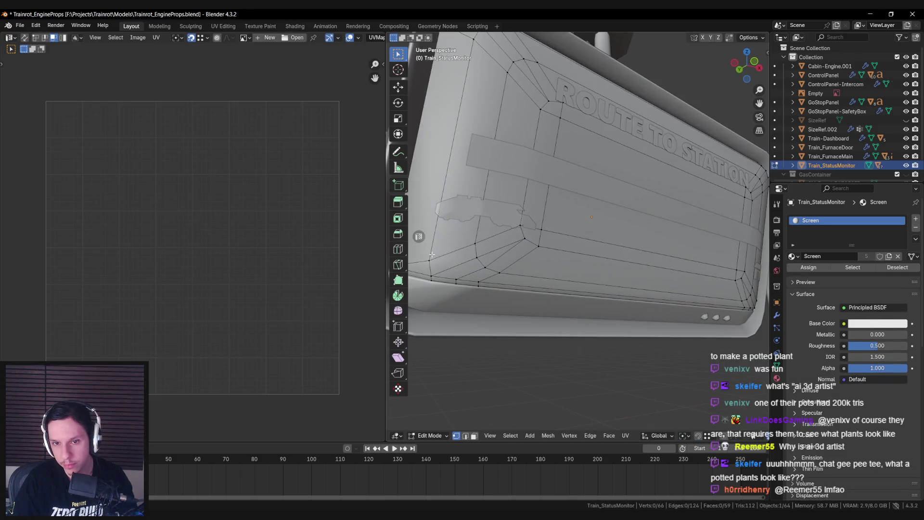
pyautogui.scroll(-4, 490, 266)
pyautogui.moveTo(578, 276)
pyautogui.mouseDown()
pyautogui.moveTo(526, 301)
pyautogui.moveTo(577, 308)
pyautogui.moveTo(580, 324)
pyautogui.moveTo(558, 292)
pyautogui.mouseUp()
pyautogui.press('Tab')
pyautogui.scroll(-2, 576, 291)
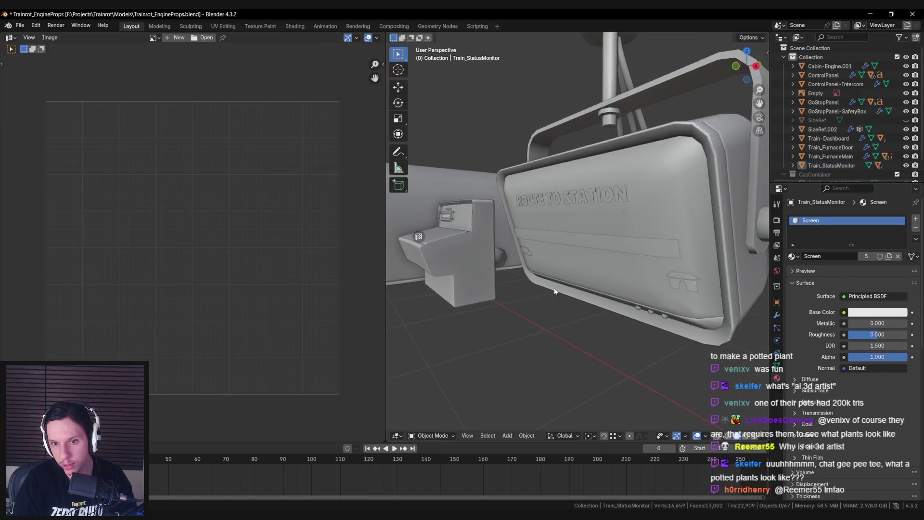
# Leave the monitor mesh, save the engine props file, and switch to front view.
pyautogui.scroll(5, 553, 288)
pyautogui.press('Tab')
pyautogui.press('Tab')
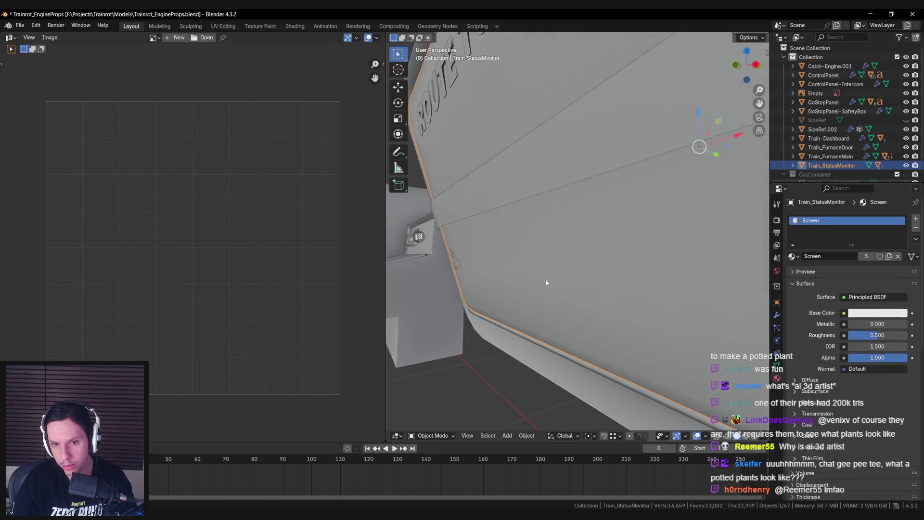
pyautogui.scroll(-5, 554, 288)
pyautogui.scroll(-2, 596, 288)
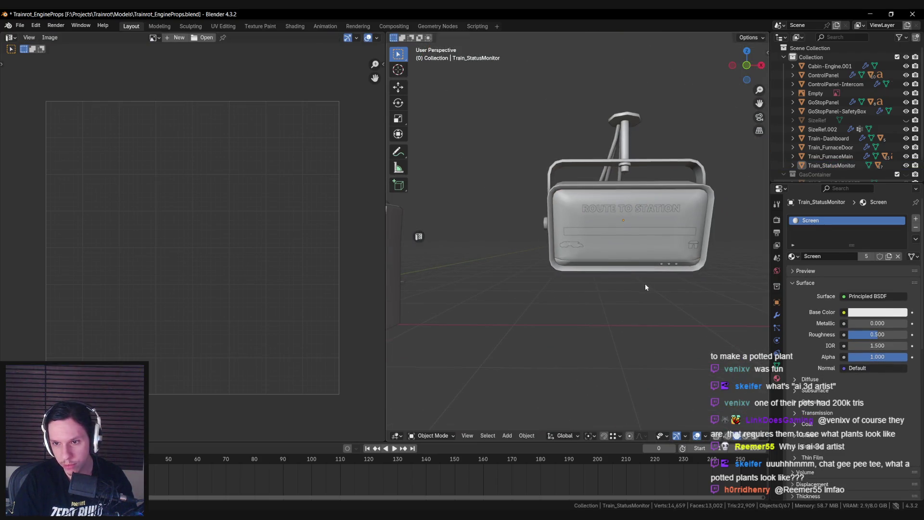
pyautogui.hotkey('ctrl', 's')
pyautogui.press('KP_1')
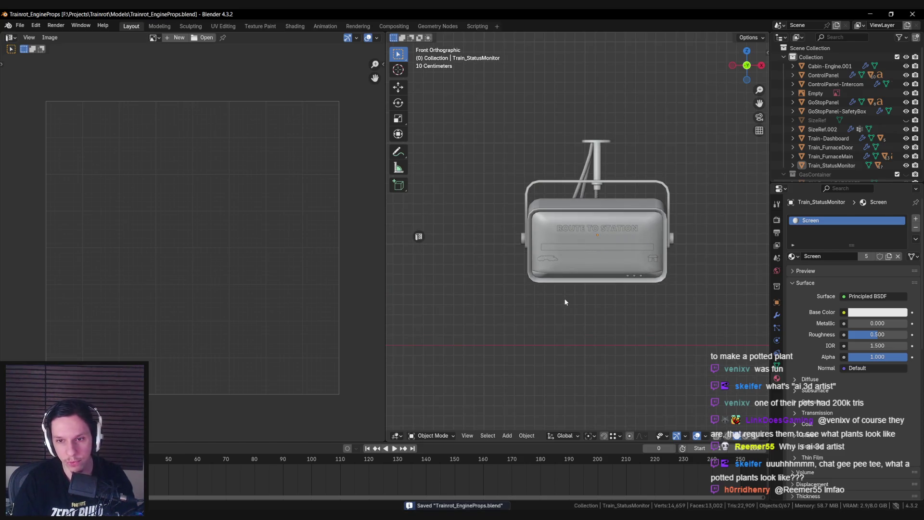
pyautogui.scroll(2, 567, 252)
# Select the progress-bar strip rather than the train icon and enter its Edit Mode.
pyautogui.click(567, 251)
pyautogui.scroll(2, 652, 252)
pyautogui.scroll(2, 592, 245)
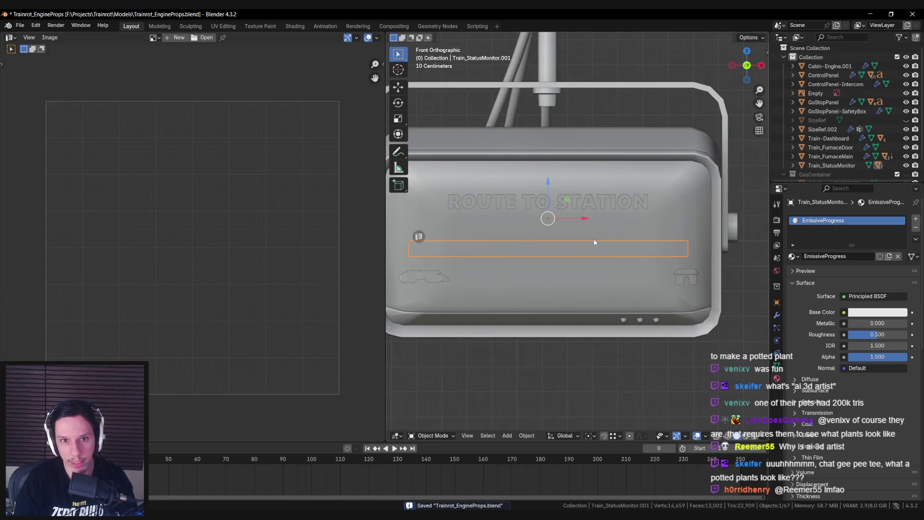
pyautogui.press('Tab')
pyautogui.scroll(1, 576, 225)
pyautogui.scroll(-1, 576, 225)
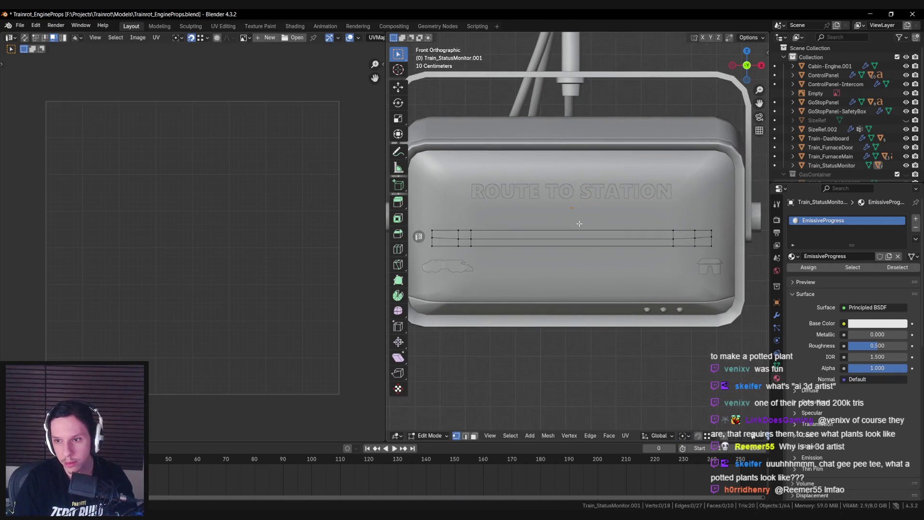
pyautogui.press('Tab')
pyautogui.click(447, 268)
pyautogui.click(469, 240)
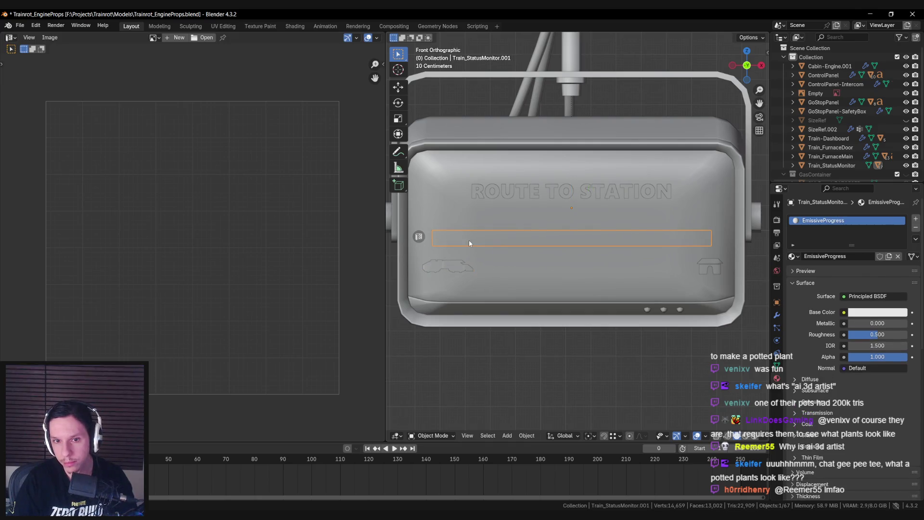
pyautogui.press('Tab')
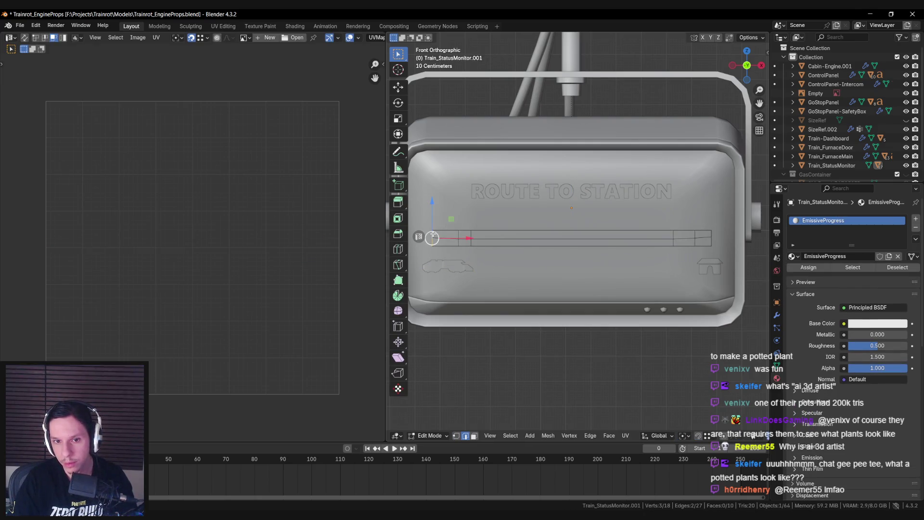
# Undo the stray deletion and extrude the strip's middle edge loop in place.
pyautogui.hscroll(-2, 472, 242)
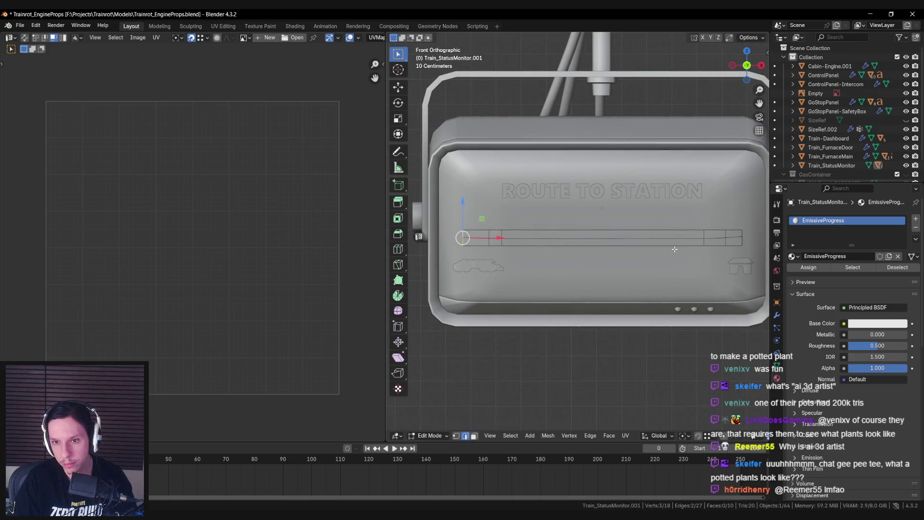
pyautogui.hscroll(1, 557, 257)
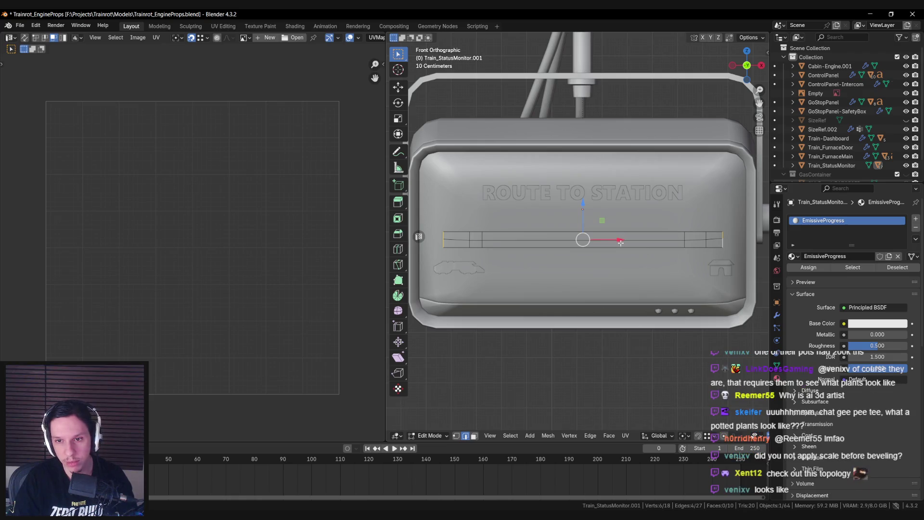
pyautogui.press('a')
pyautogui.click(444, 239)
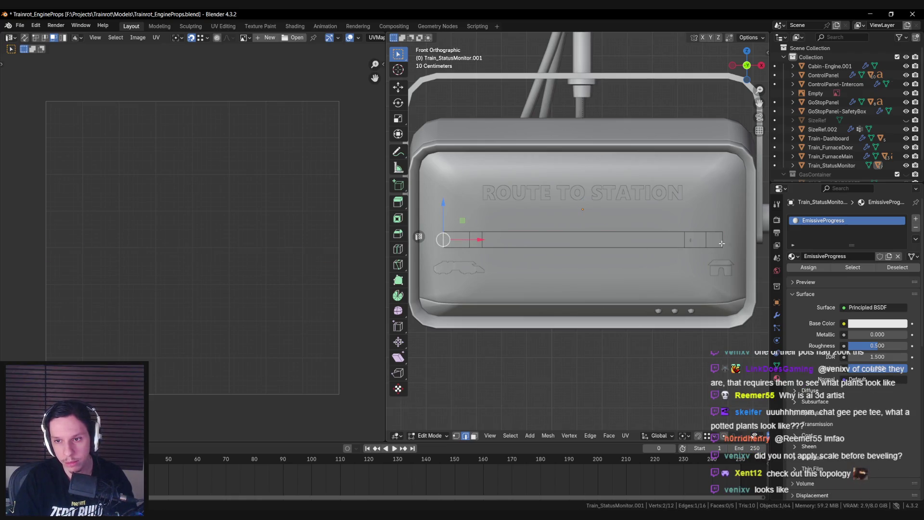
pyautogui.hotkey('ctrl', 'z')
pyautogui.hotkey('ctrl', 'z')
pyautogui.hotkey('ctrl', 'z')
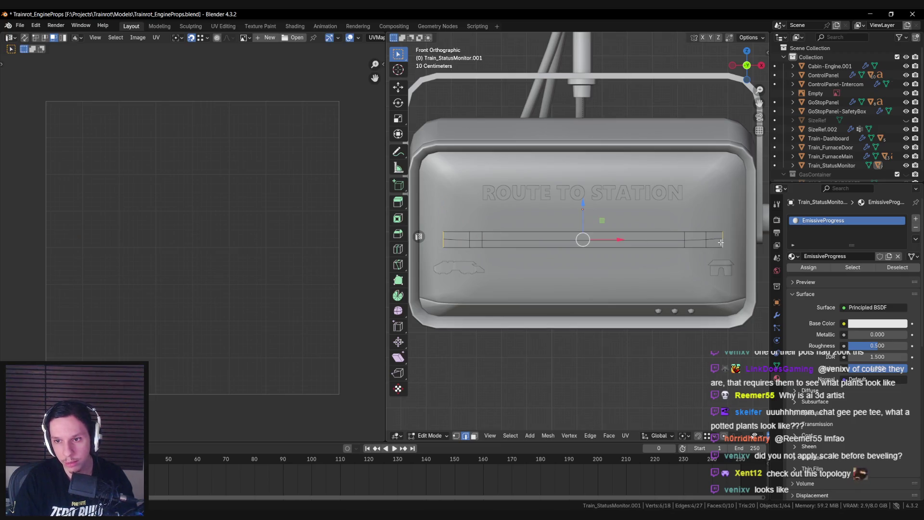
pyautogui.press('e')
pyautogui.press('Escape')
# Scale the new edges along X to widen the strip and set their depth along Y.
pyautogui.press('s')
pyautogui.press('x')
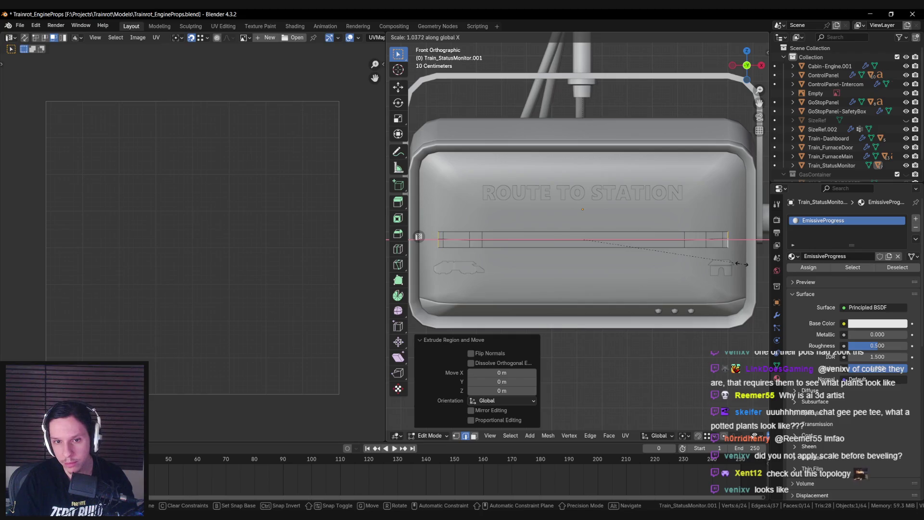
pyautogui.click(741, 264)
pyautogui.press('g')
pyautogui.press('g')
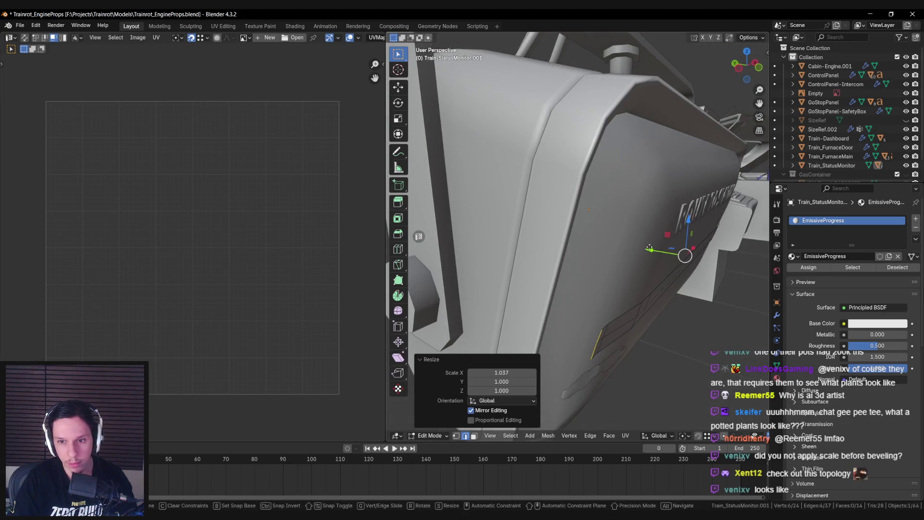
pyautogui.click(645, 247)
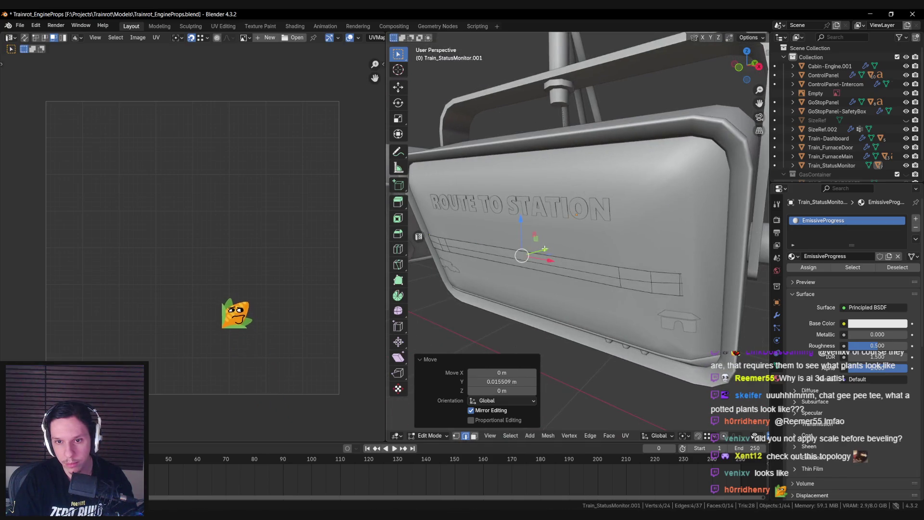
pyautogui.press('g')
pyautogui.press('y')
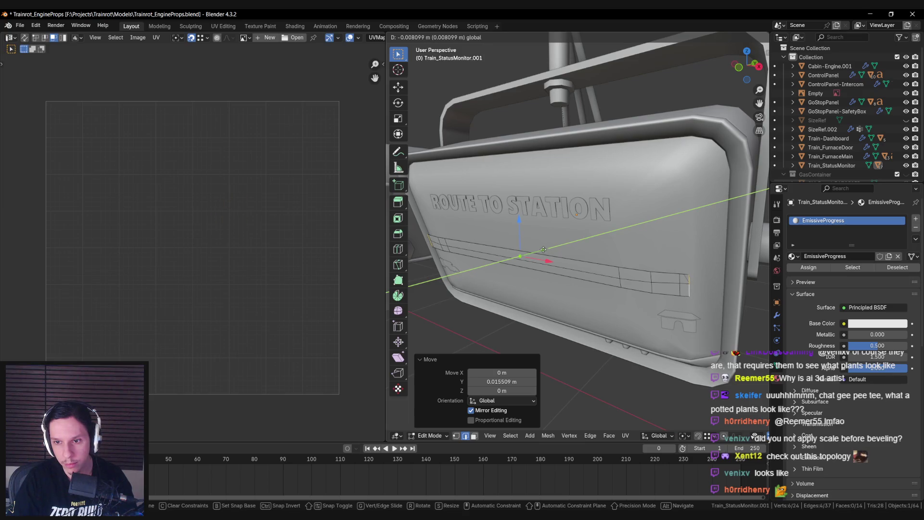
pyautogui.click(543, 250)
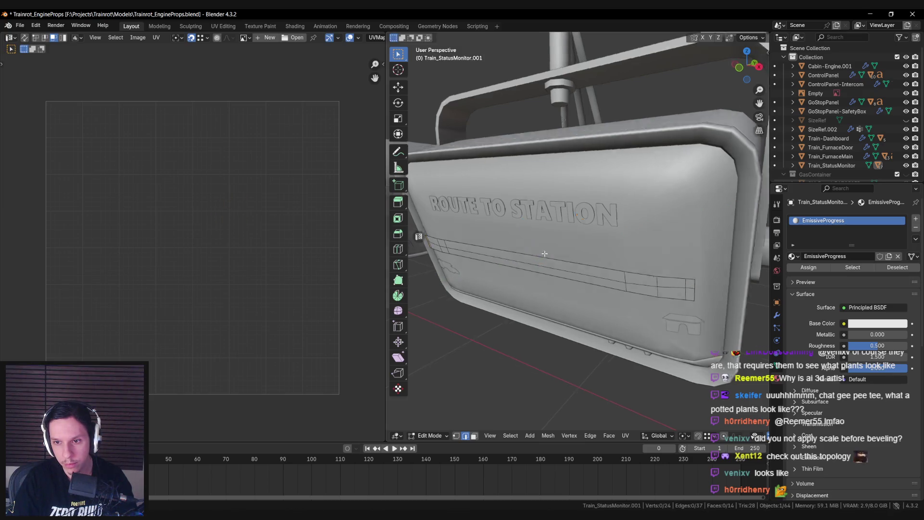
# Move the strip's lower-left corner edges along Y to match the depth.
pyautogui.scroll(3, 609, 250)
pyautogui.click(577, 226)
pyautogui.scroll(3, 578, 226)
pyautogui.press('g')
pyautogui.press('y')
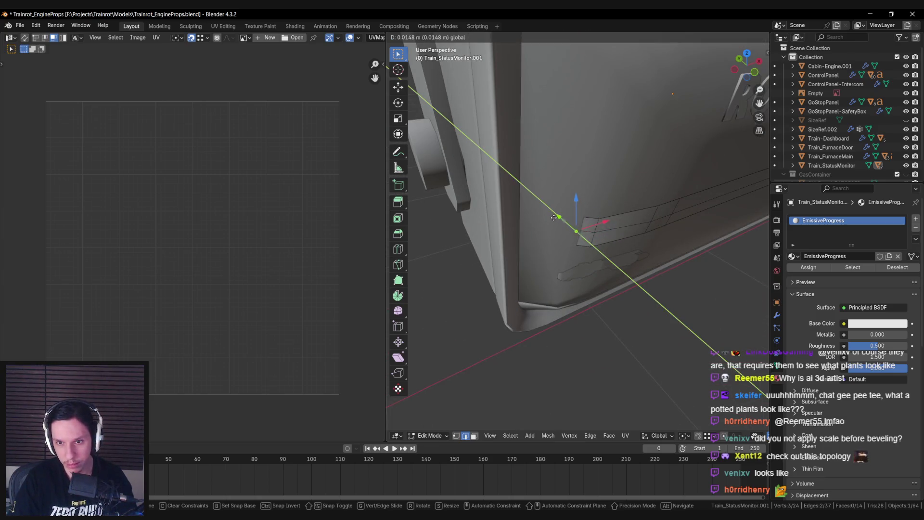
pyautogui.click(589, 231)
pyautogui.press('3')
# Extrude the strip's end edge and scale it along Z into a raised end cap.
pyautogui.click(591, 221)
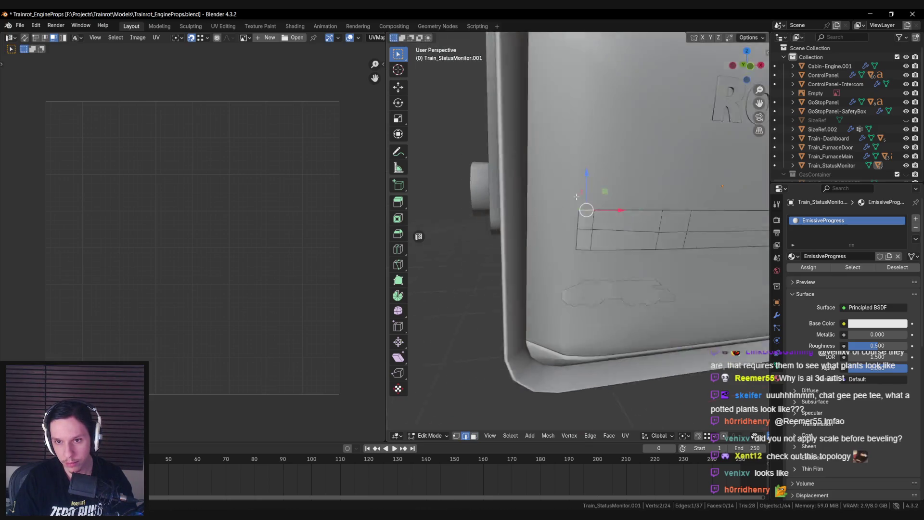
pyautogui.scroll(-2, 552, 223)
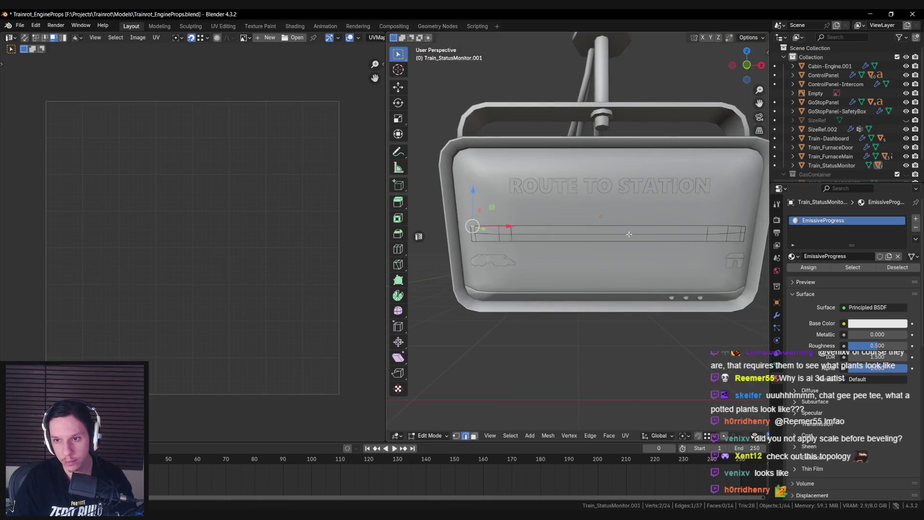
pyautogui.scroll(4, 583, 244)
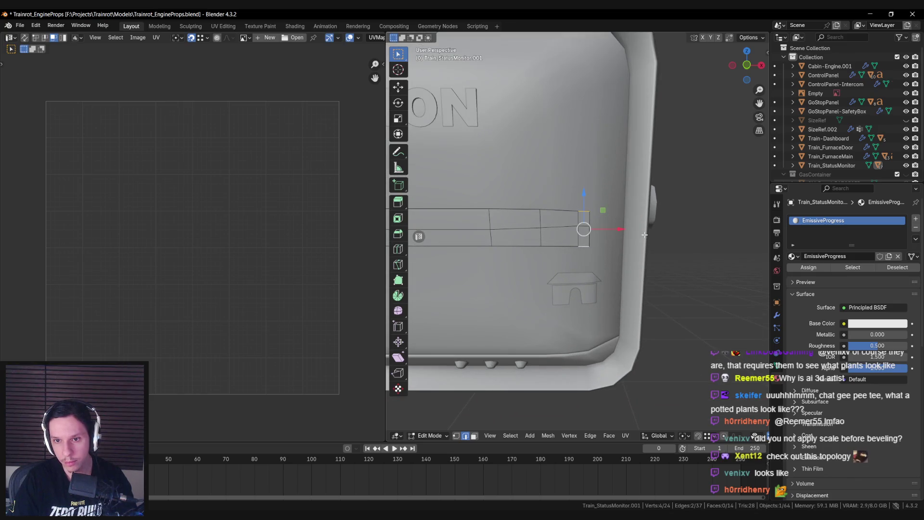
pyautogui.press('e')
pyautogui.rightClick(645, 235)
pyautogui.press('s')
pyautogui.press('z')
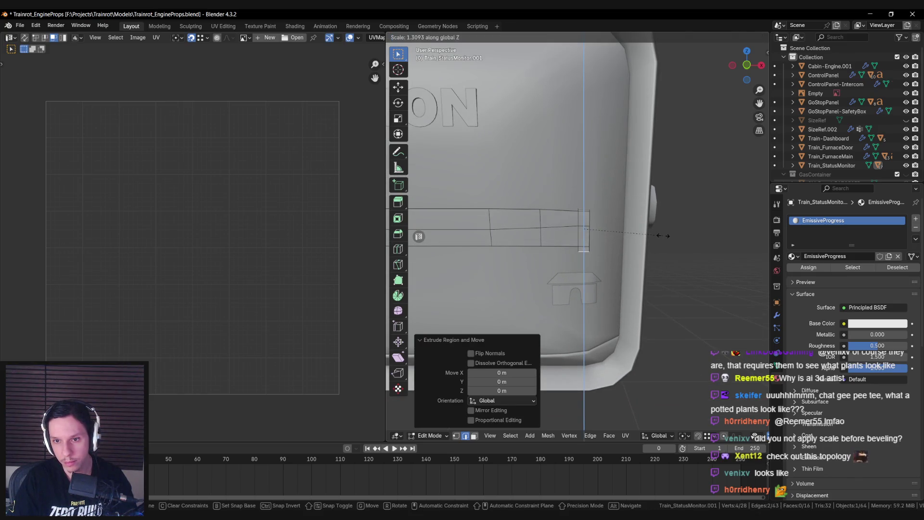
pyautogui.click(663, 235)
pyautogui.moveTo(533, 169); pyautogui.dragTo(533, 170)
pyautogui.hotkey('alt', 'a')
pyautogui.moveTo(520, 239); pyautogui.dragTo(520, 238)
# Re-select the monitor and return to its Edit Mode, viewed from the right side.
pyautogui.scroll(-5, 597, 235)
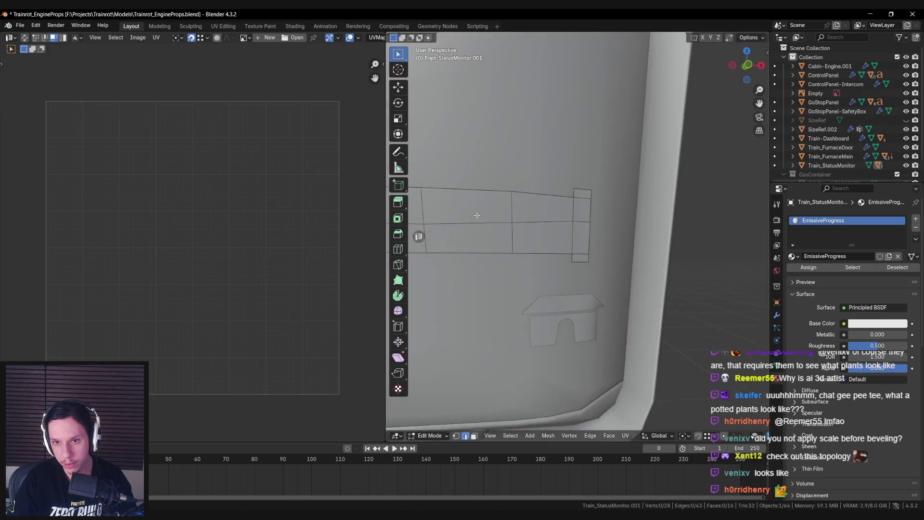
pyautogui.press('Tab')
pyautogui.scroll(-3, 597, 236)
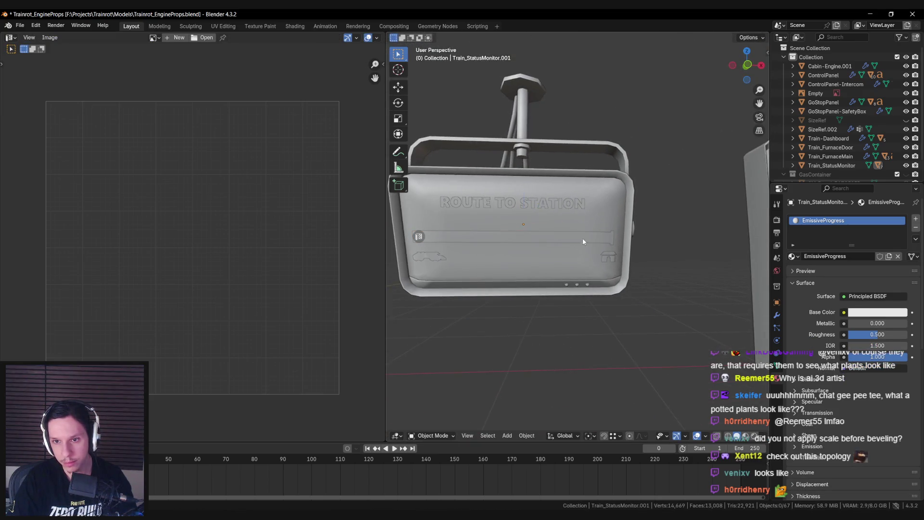
pyautogui.hotkey('alt', 'a')
pyautogui.scroll(3, 560, 249)
pyautogui.click(560, 249)
pyautogui.press('Tab')
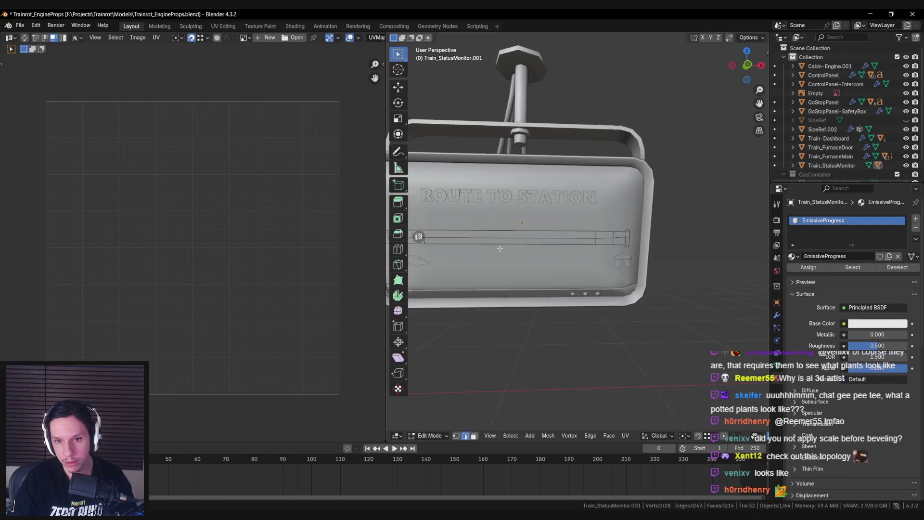
pyautogui.scroll(2, 575, 240)
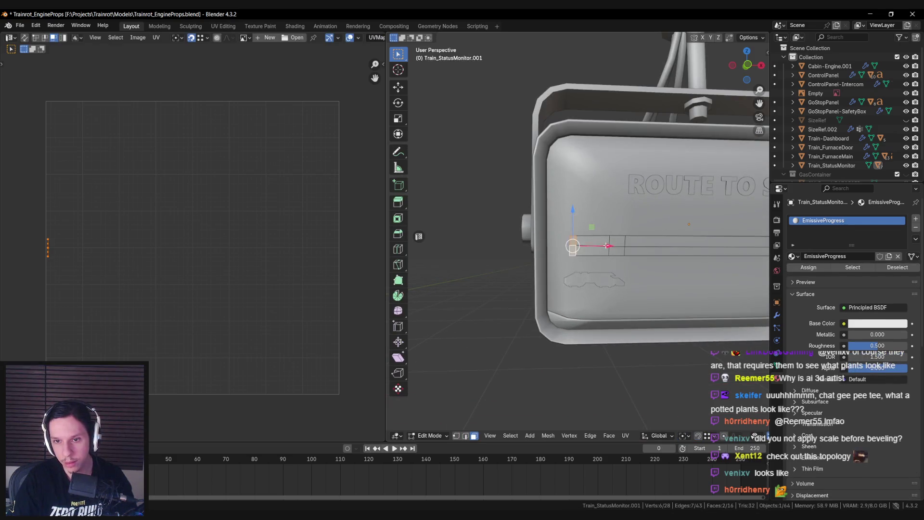
pyautogui.press('KP_6')
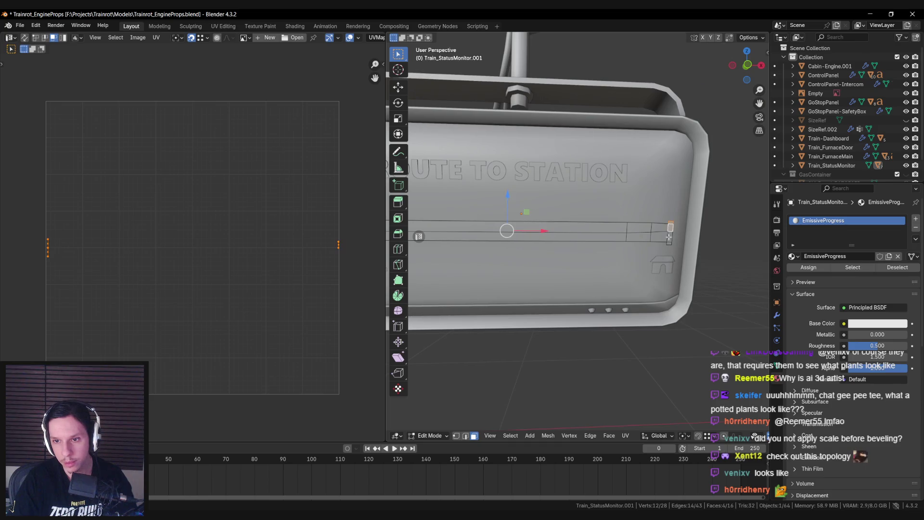
# Separate the end caps into their own object and assign them the Emissive material.
pyautogui.press('p')
pyautogui.click(673, 236)
pyautogui.press('Tab')
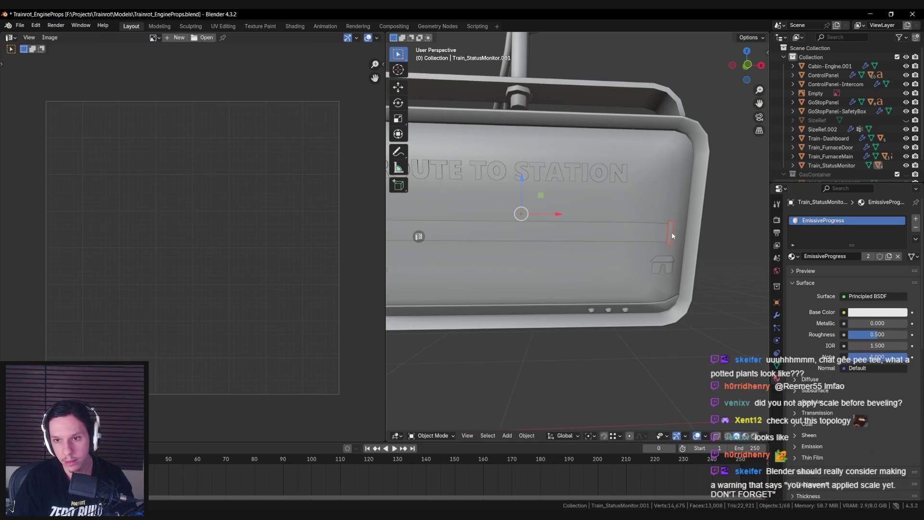
pyautogui.click(792, 257)
pyautogui.click(674, 332)
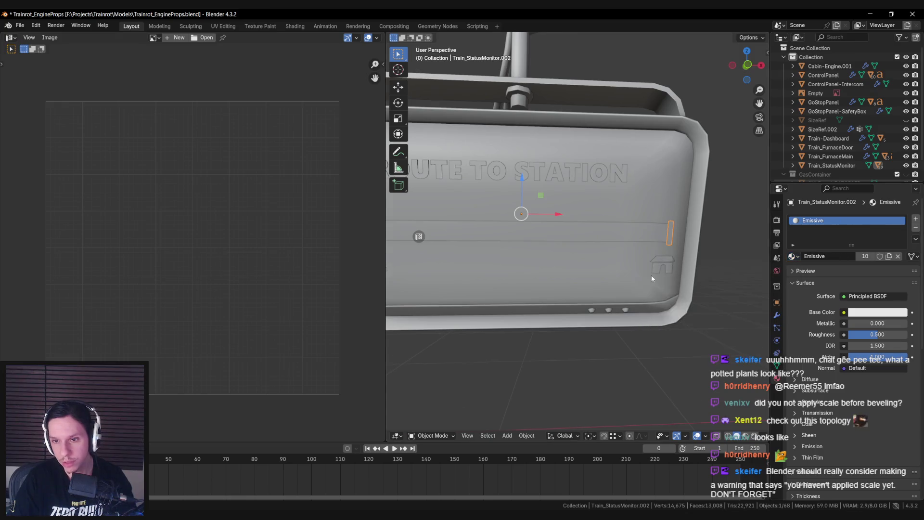
pyautogui.scroll(-2, 588, 255)
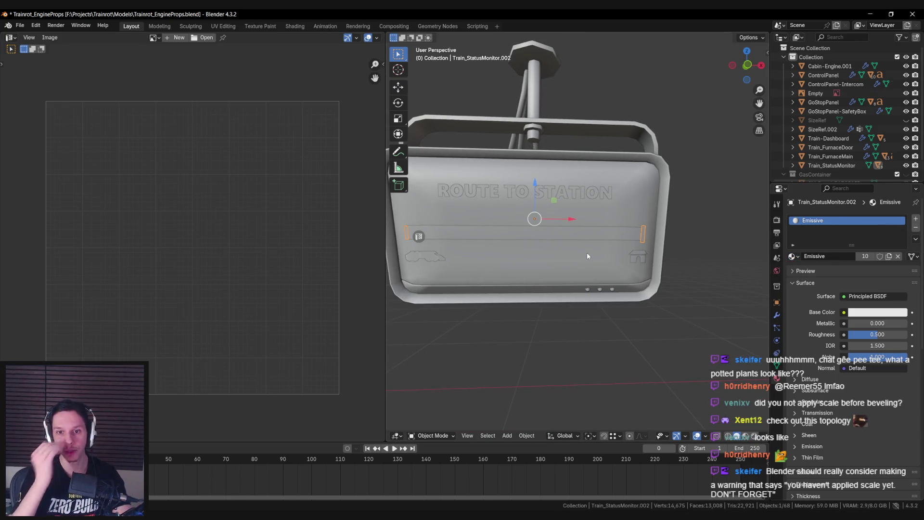
pyautogui.click(571, 238)
pyautogui.press('Tab')
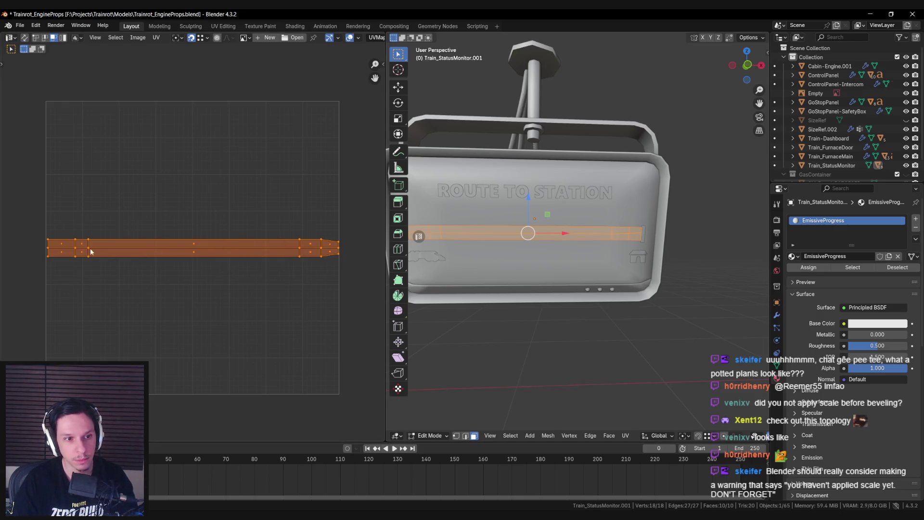
# Unwrap the strip's UVs and straighten them with Follow Active Quads from the middle face.
pyautogui.click(68, 250)
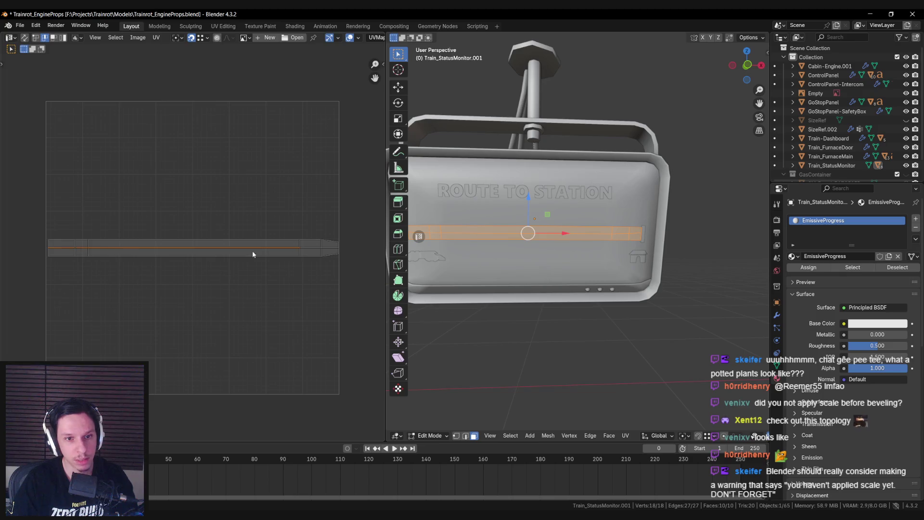
pyautogui.press('a')
pyautogui.press('u')
pyautogui.click(300, 257)
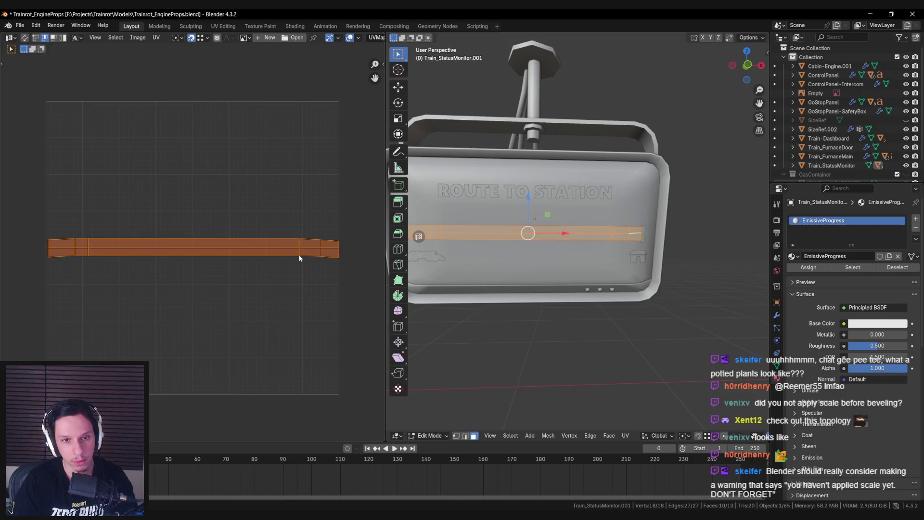
pyautogui.press('3')
pyautogui.keyDown('shift'); pyautogui.click(192, 248); pyautogui.keyUp('shift')
pyautogui.press('u')
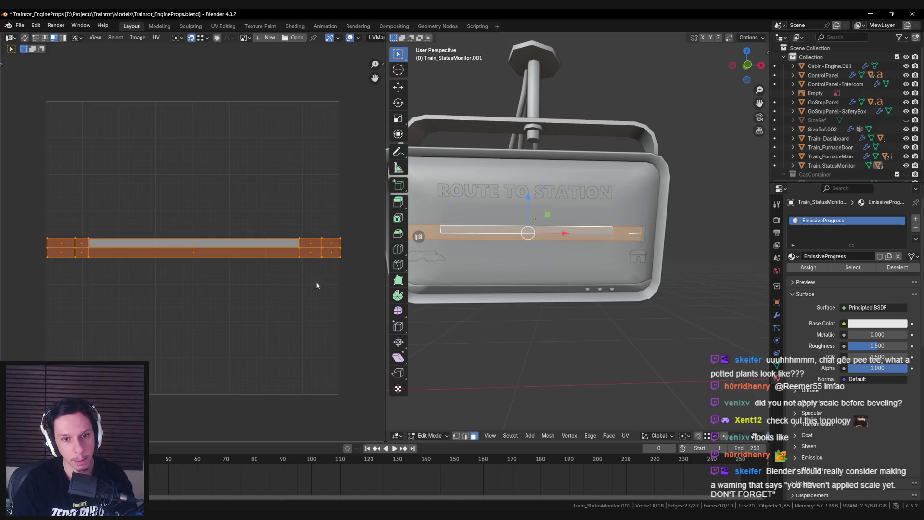
# Scale the UV strip and shift it slightly along X, then return to object mode.
pyautogui.press('s')
pyautogui.press('g')
pyautogui.press('x')
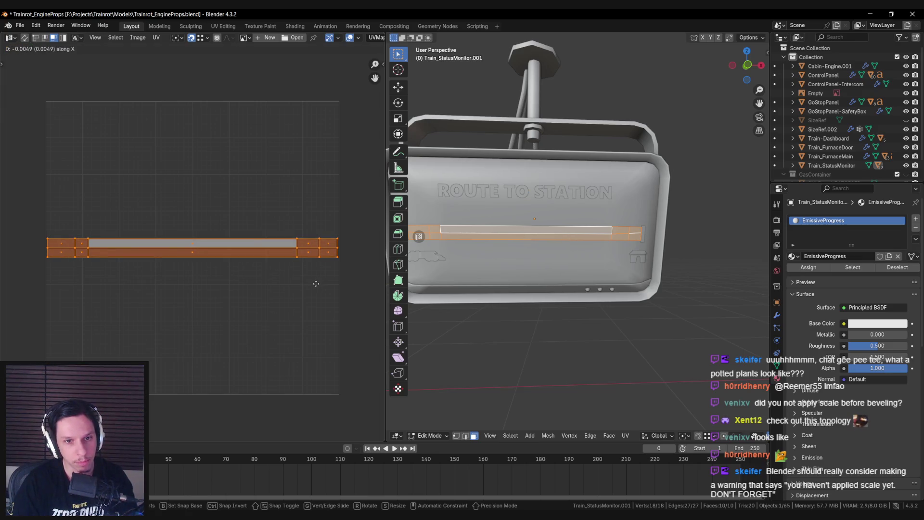
pyautogui.press('s')
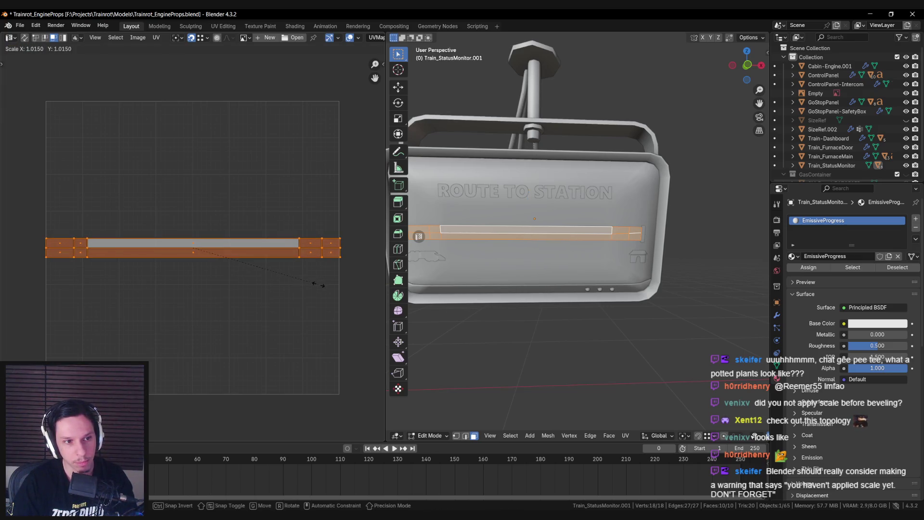
pyautogui.press('g')
pyautogui.press('x')
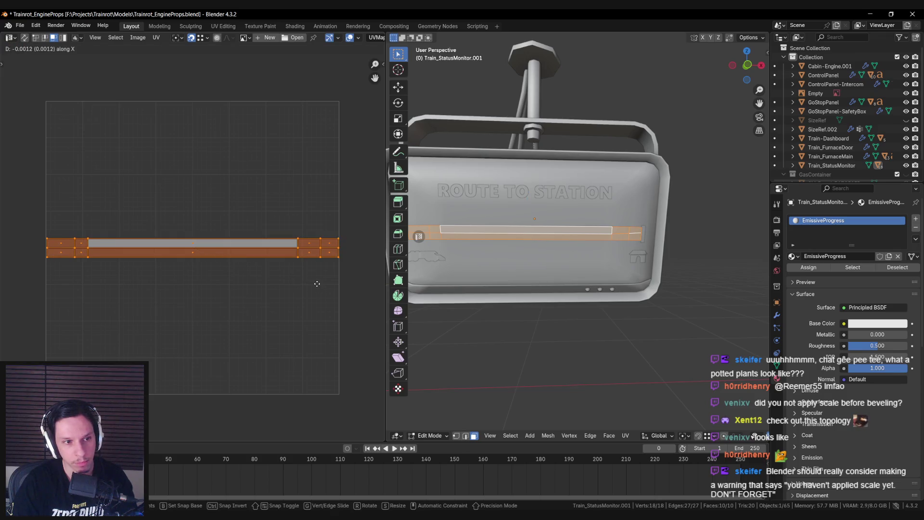
pyautogui.click(317, 283)
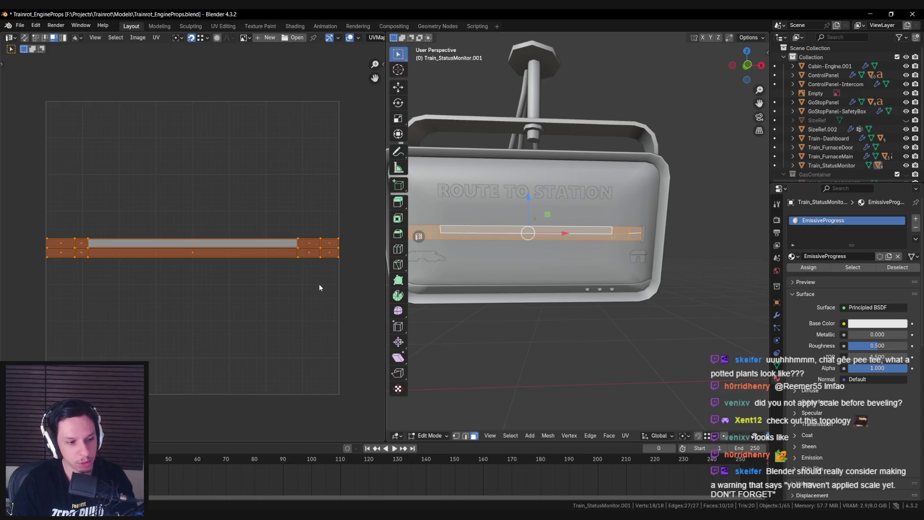
pyautogui.press('Tab')
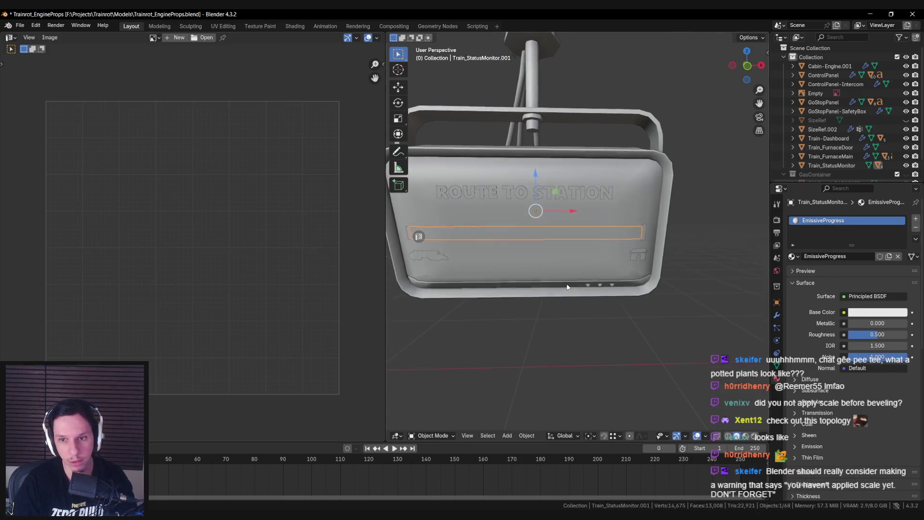
# Return to Object Mode and save the Blender props file with Ctrl+S.
pyautogui.press('n')
pyautogui.click(764, 56)
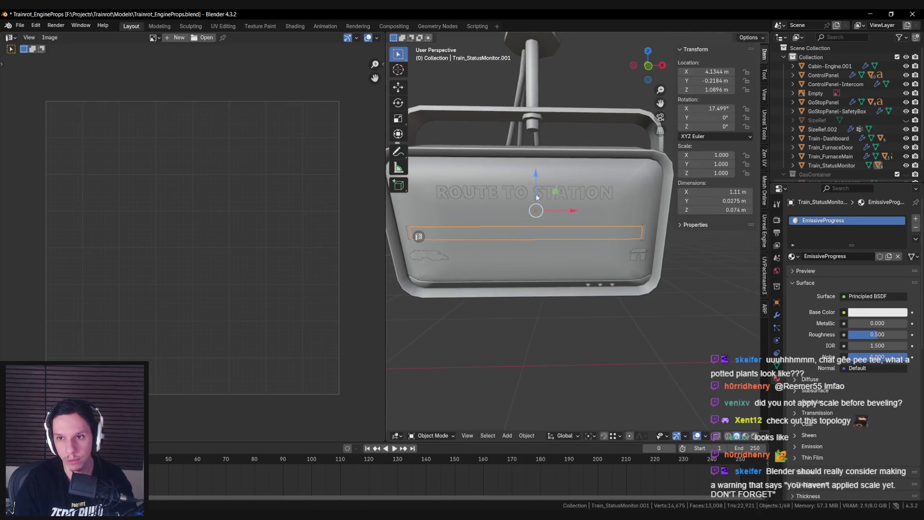
pyautogui.press('n')
pyautogui.hotkey('alt', 'a')
pyautogui.scroll(-3, 540, 212)
pyautogui.hotkey('ctrl', 's')
# Select Train_StatusMonitor and export it to Unreal Engine, then return to the full Unreal editor.
pyautogui.scroll(3, 553, 232)
pyautogui.scroll(1, 553, 231)
pyautogui.click(577, 230)
pyautogui.scroll(-2, 612, 212)
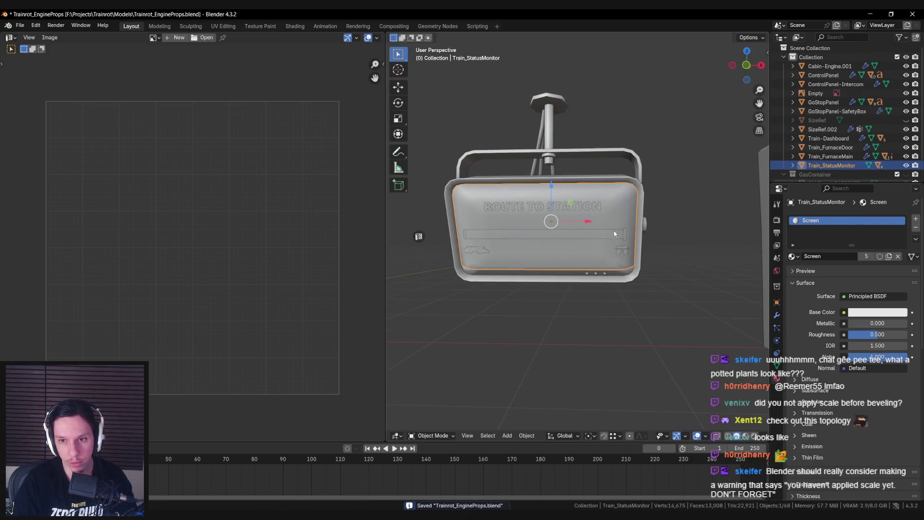
pyautogui.moveTo(614, 234); pyautogui.dragTo(572, 244)
pyautogui.press('q')
pyautogui.click(572, 243)
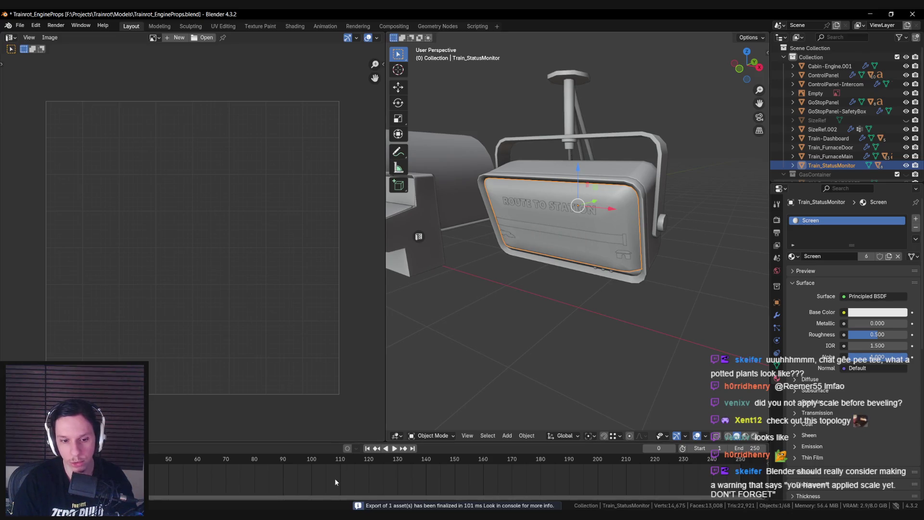
pyautogui.hotkey('alt', 'Tab')
pyautogui.press('F11')
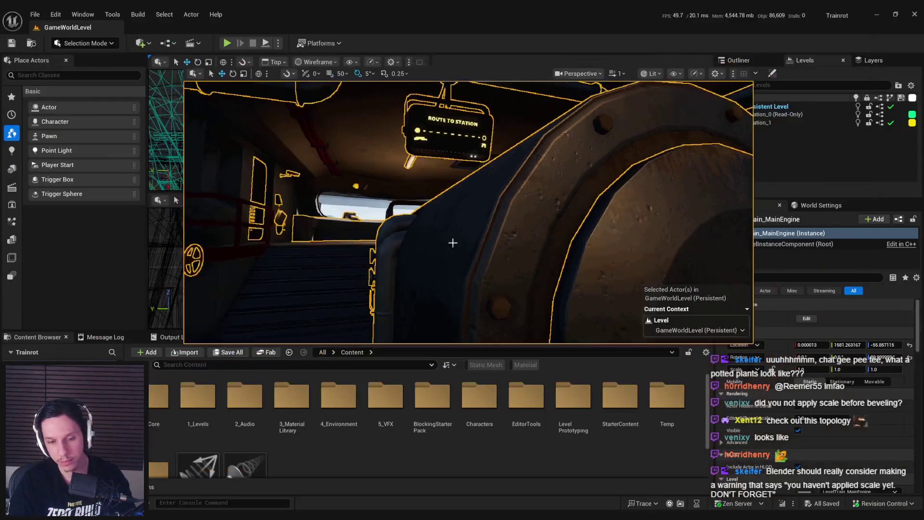
# Reimport S_Train_StatusMonitor from the 0_Core > Train folder in the Content Browser.
pyautogui.doubleClick(158, 400)
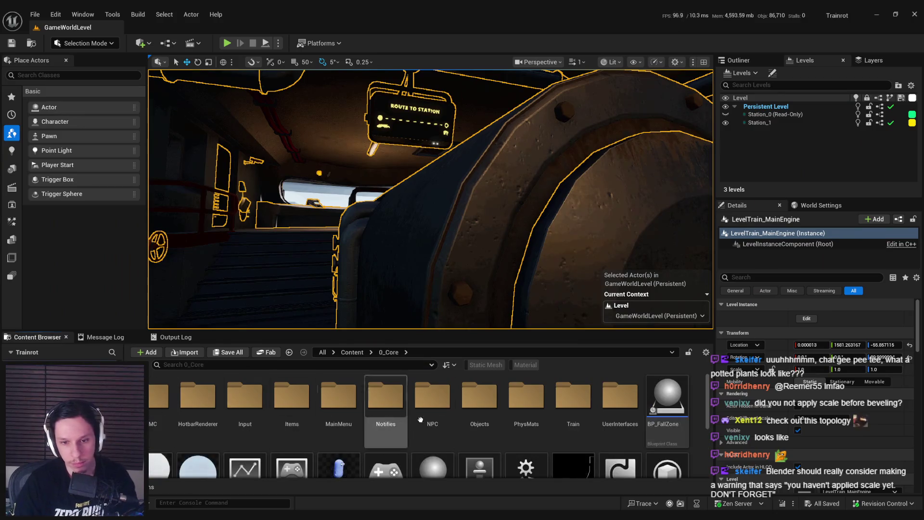
pyautogui.doubleClick(563, 399)
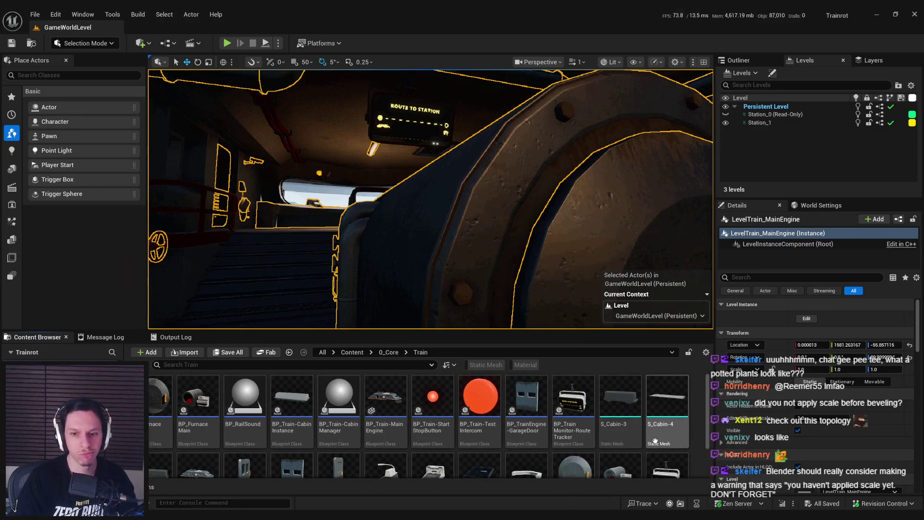
pyautogui.scroll(-2, 655, 440)
pyautogui.rightClick(671, 439)
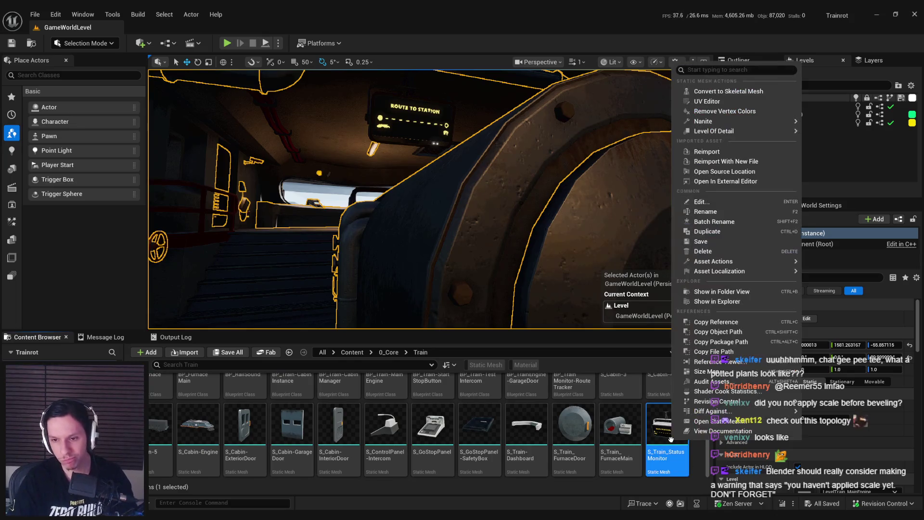
pyautogui.click(698, 152)
# Play the level and walk toward the ROUTE TO STATION sign, then stop playing.
pyautogui.moveTo(646, 196); pyautogui.dragTo(510, 288)
pyautogui.click(226, 43)
pyautogui.press('w')
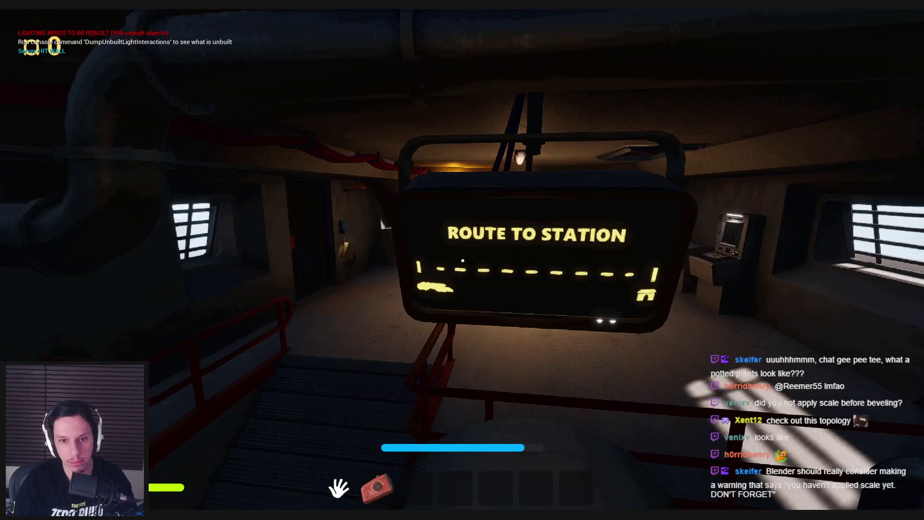
pyautogui.press('F8')
# Back in Blender, select the Train_StatusMonitor.003 dash object.
pyautogui.hotkey('alt', 'Tab')
pyautogui.scroll(3, 532, 245)
pyautogui.click(529, 244)
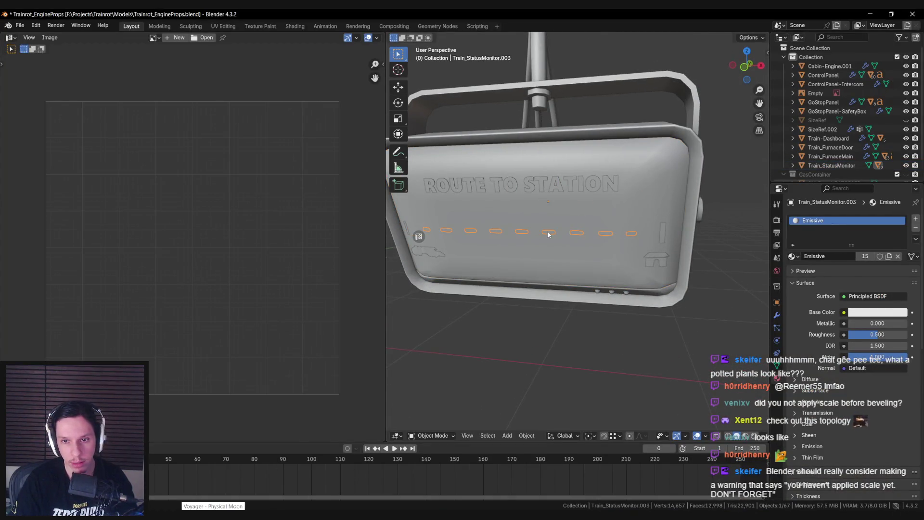
# In Edit Mode, shrink the dash faces slightly inward and scale them down to 0.787.
pyautogui.scroll(3, 529, 243)
pyautogui.press('Tab')
pyautogui.hotkey('alt', 's')
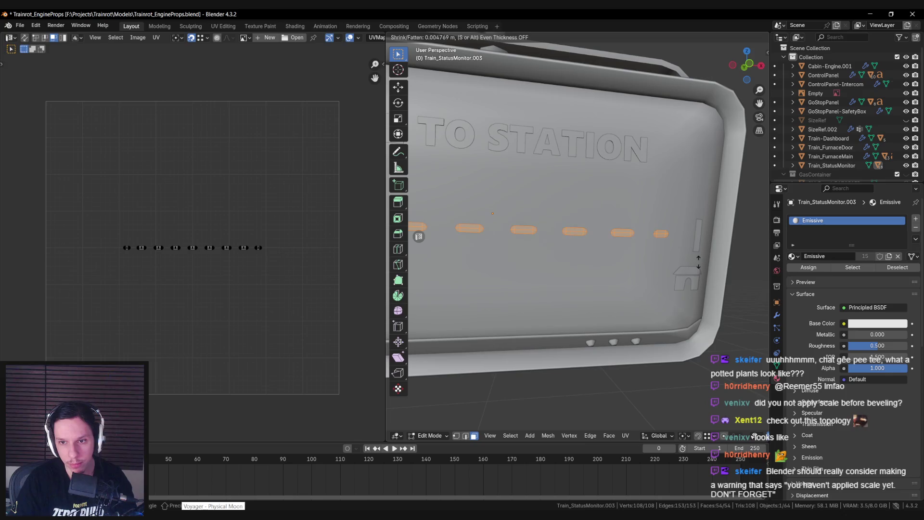
pyautogui.click(688, 260)
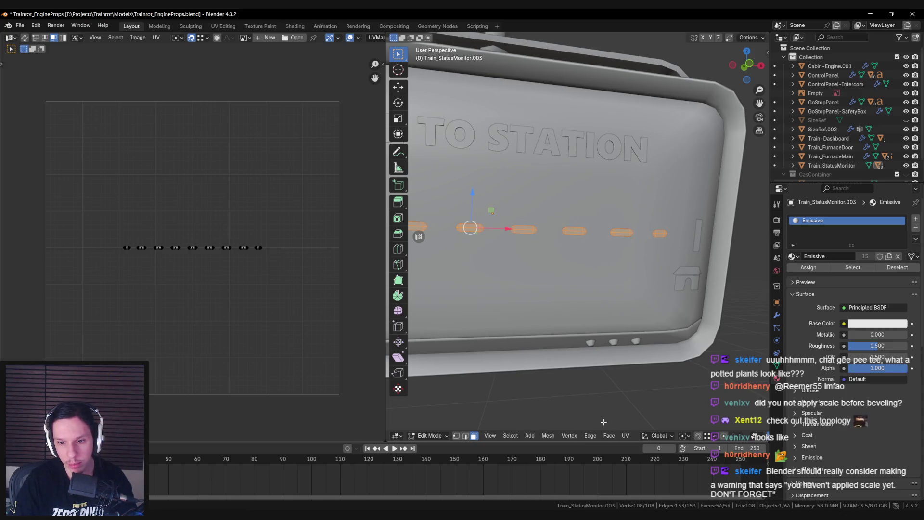
pyautogui.hotkey('alt', 's')
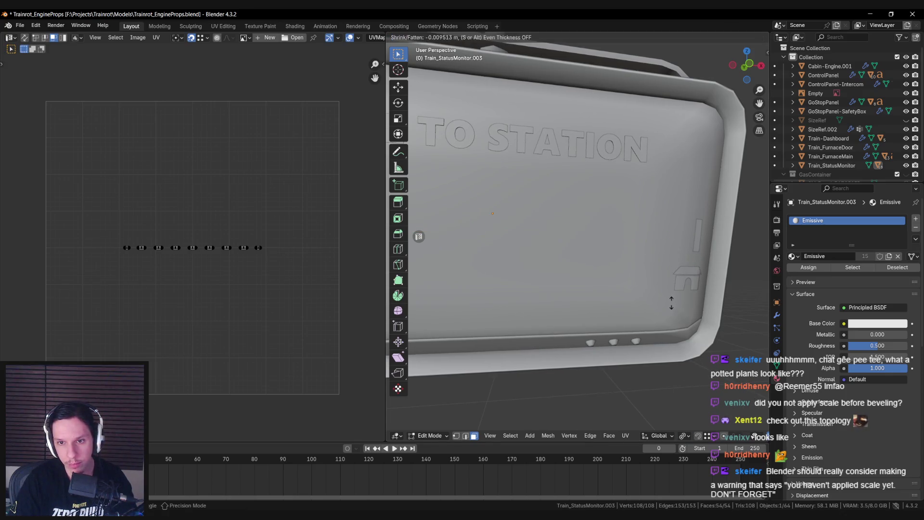
pyautogui.click(658, 272)
pyautogui.press('s')
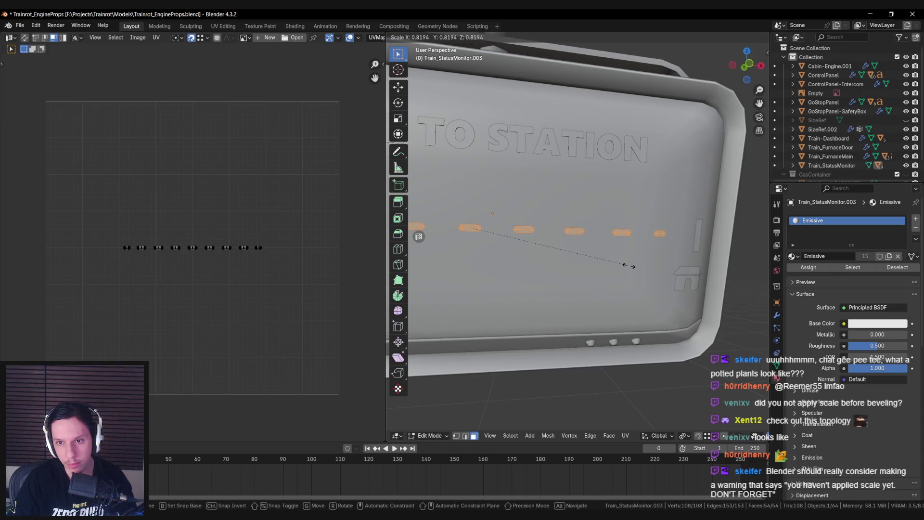
pyautogui.click(625, 264)
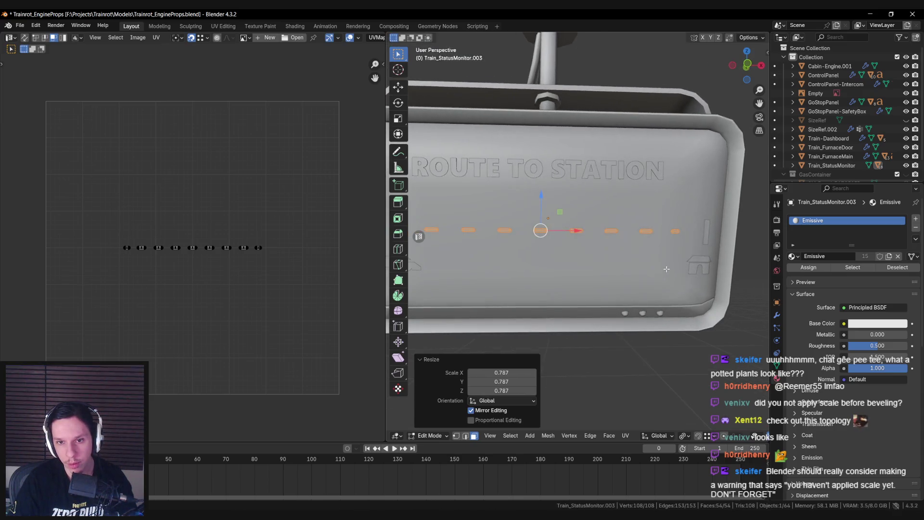
# In Front Orthographic view, stretch the dash row along X to 1.217 and deselect.
pyautogui.press('KP_1')
pyautogui.press('s')
pyautogui.press('x')
pyautogui.press('Escape')
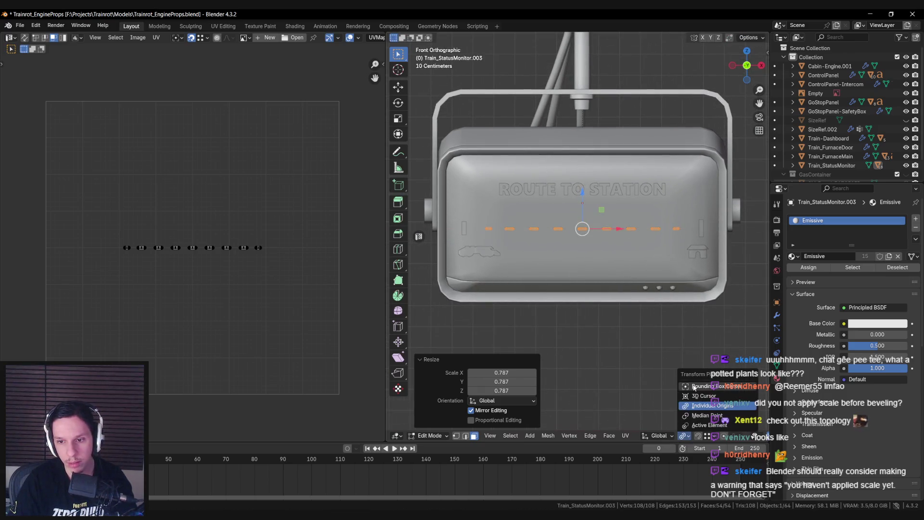
pyautogui.press('s')
pyautogui.press('x')
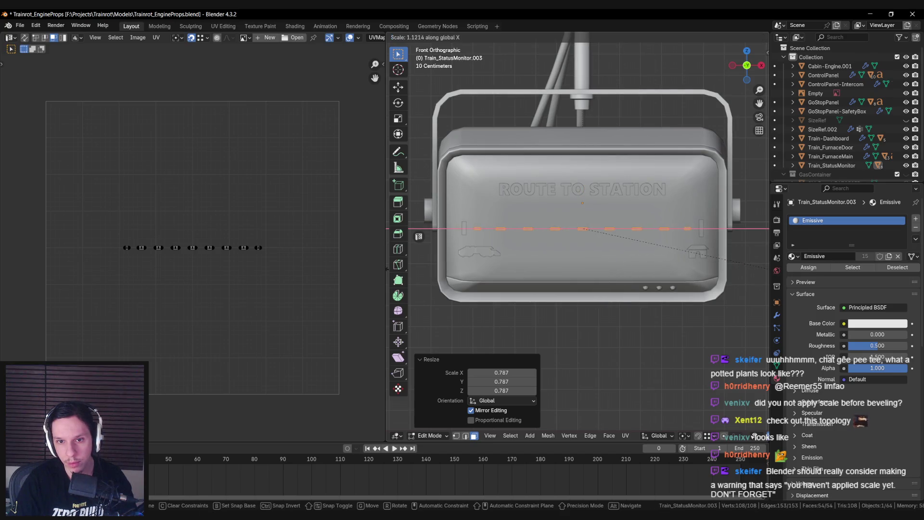
pyautogui.click(409, 275)
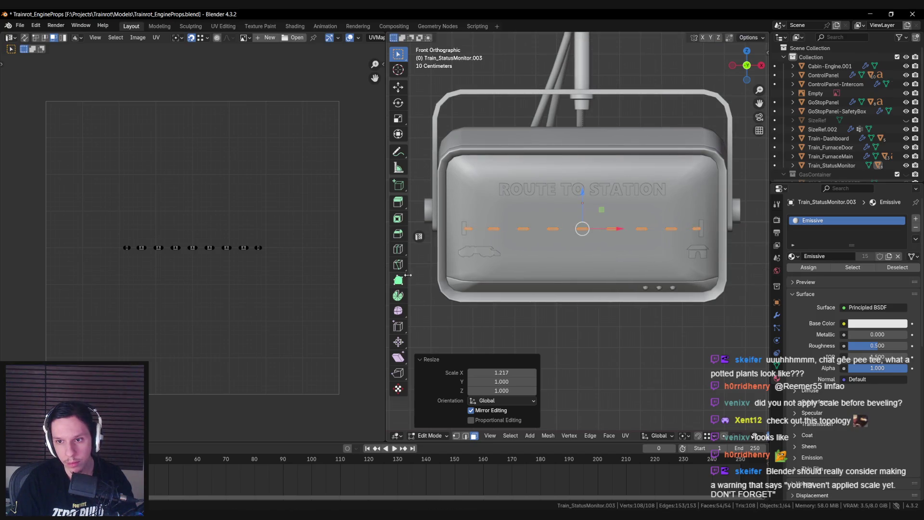
pyautogui.hotkey('alt', 'a')
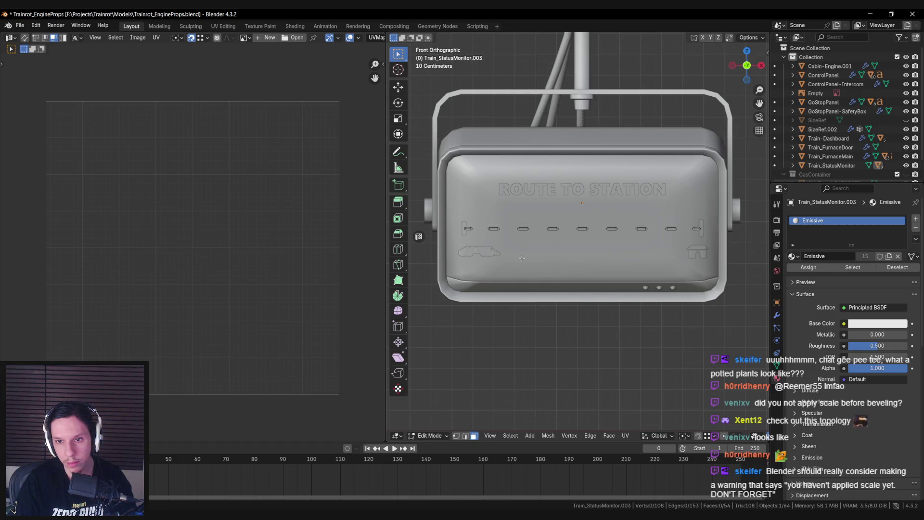
# Switch to vertex selection, reselect the dash slots and orbit to a near-front view.
pyautogui.press('a')
pyautogui.moveTo(552, 224); pyautogui.dragTo(554, 224)
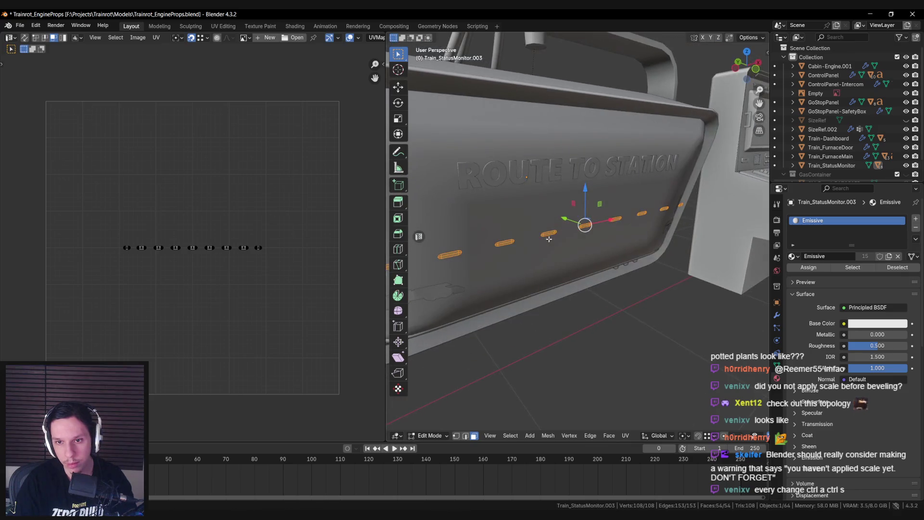
pyautogui.moveTo(504, 261)
pyautogui.mouseDown()
pyautogui.moveTo(496, 233)
pyautogui.moveTo(524, 252)
pyautogui.moveTo(444, 304)
pyautogui.mouseUp()
pyautogui.hotkey('alt', 'a')
pyautogui.press('1')
pyautogui.press('r')
pyautogui.press('z')
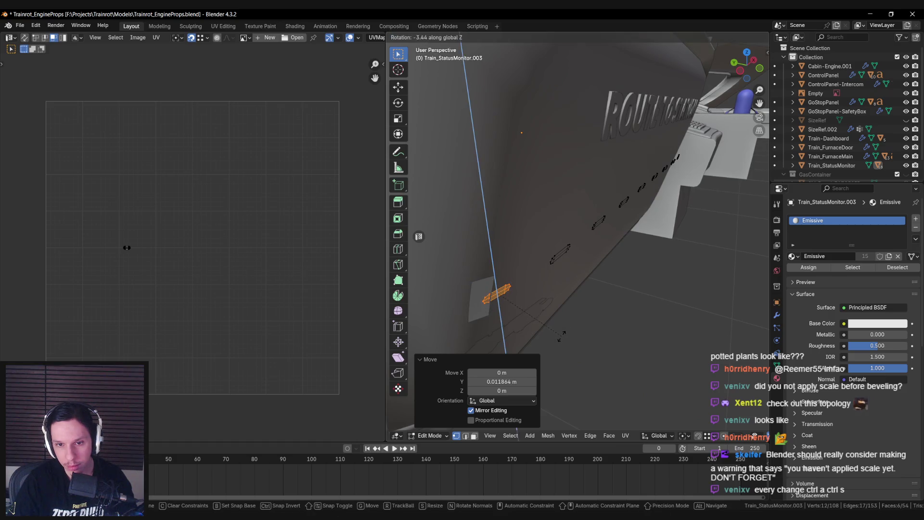
pyautogui.press('Escape')
pyautogui.hotkey('ctrl', 'z')
pyautogui.press('a')
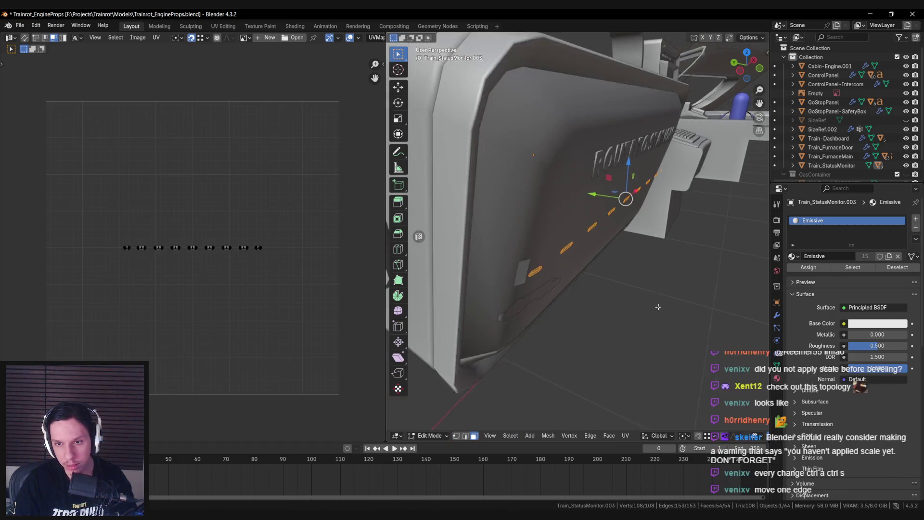
pyautogui.moveTo(659, 307); pyautogui.dragTo(630, 267)
# Move the slots, then rotate a single slot -1.17° around Z and nudge it along Y.
pyautogui.press('g')
pyautogui.click(722, 284)
pyautogui.hotkey('alt', 'a')
pyautogui.moveTo(723, 284)
pyautogui.mouseDown()
pyautogui.moveTo(464, 229)
pyautogui.moveTo(514, 285)
pyautogui.mouseUp()
pyautogui.press('KP_Decimal')
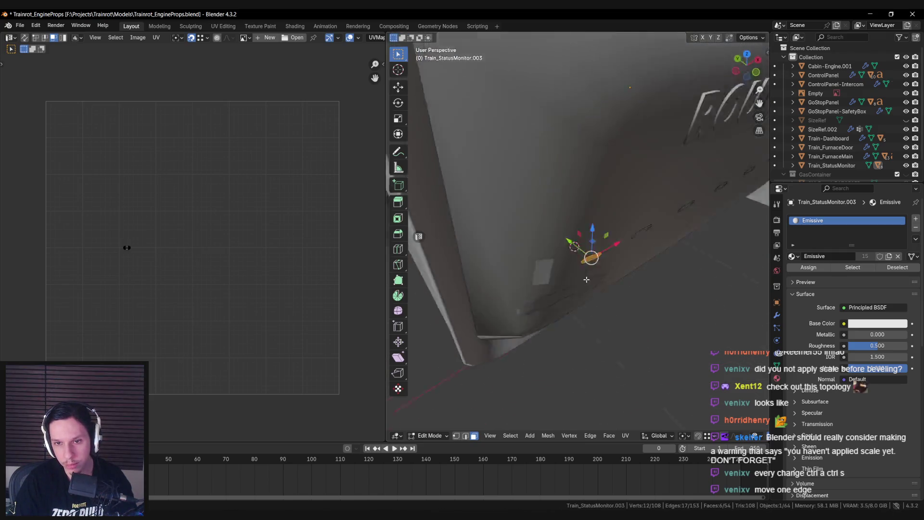
pyautogui.press('r')
pyautogui.press('z')
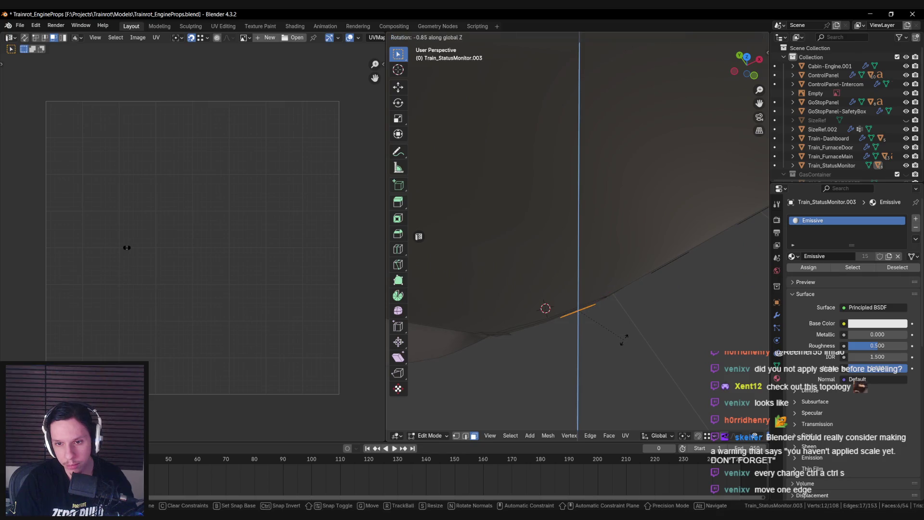
pyautogui.click(614, 324)
pyautogui.press('g')
pyautogui.press('y')
pyautogui.click(558, 282)
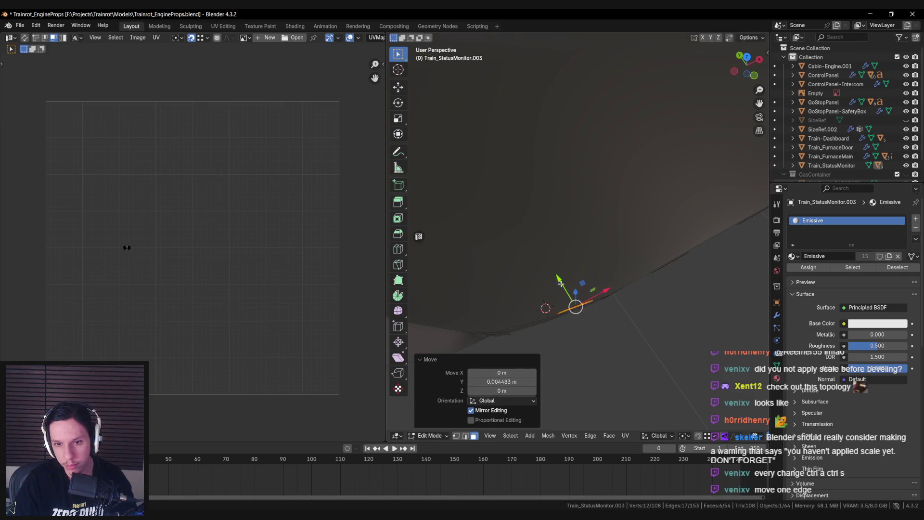
pyautogui.scroll(-3, 558, 282)
# Select one panel edge on the monitor in Edit Mode and slide it along Y.
pyautogui.press('Tab')
pyautogui.moveTo(446, 290)
pyautogui.mouseDown()
pyautogui.moveTo(464, 273)
pyautogui.moveTo(571, 253)
pyautogui.moveTo(562, 270)
pyautogui.mouseUp()
pyautogui.press('Tab')
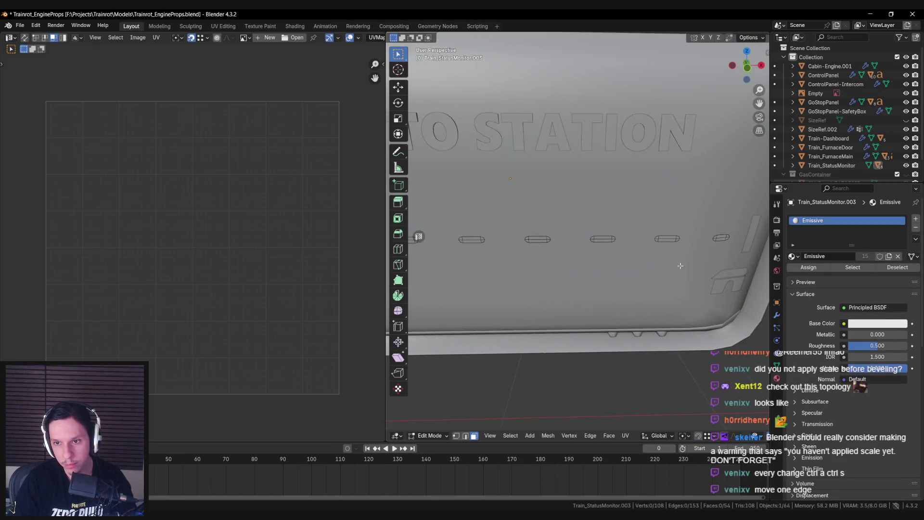
pyautogui.click(594, 285)
pyautogui.scroll(5, 595, 286)
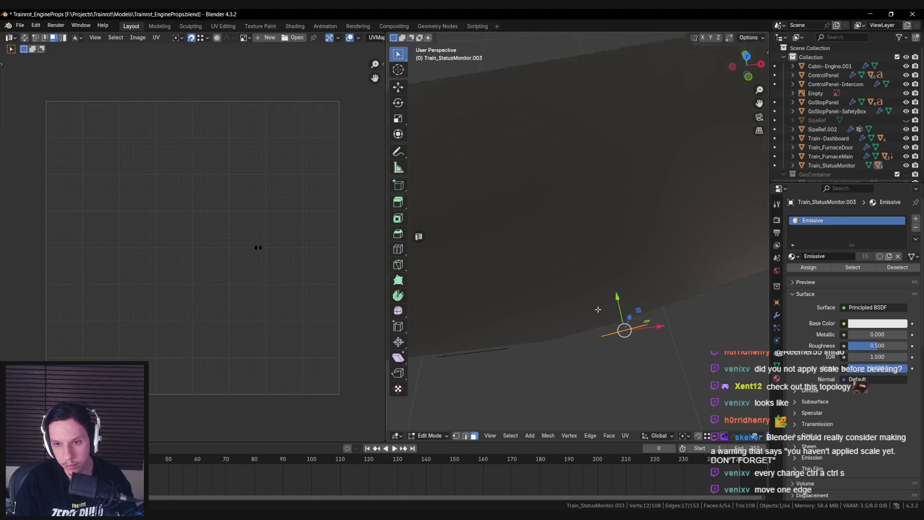
pyautogui.press('g')
pyautogui.press('y')
pyautogui.click(616, 292)
# Nudge the selected edge along Y twice more from a new angle.
pyautogui.moveTo(549, 316)
pyautogui.mouseDown()
pyautogui.moveTo(550, 287)
pyautogui.moveTo(629, 330)
pyautogui.moveTo(601, 296)
pyautogui.mouseUp()
pyautogui.scroll(-3, 601, 296)
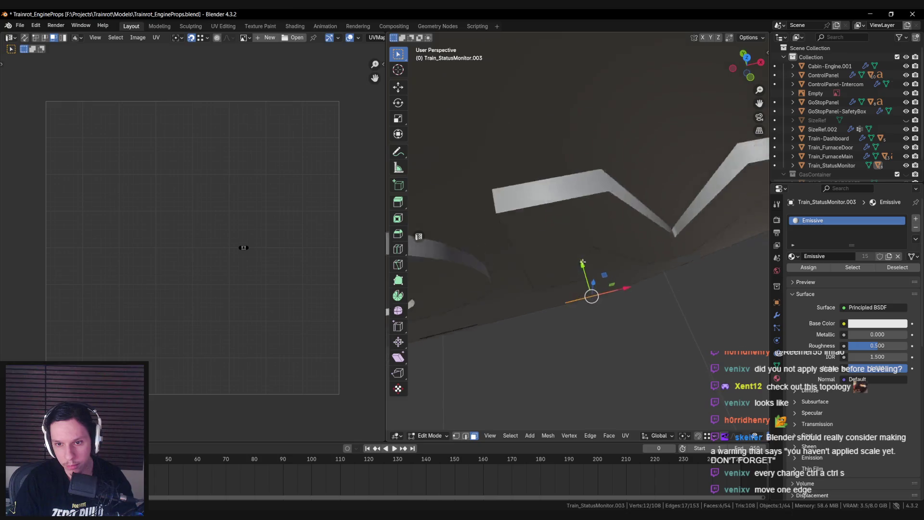
pyautogui.press('g')
pyautogui.press('y')
pyautogui.click(583, 259)
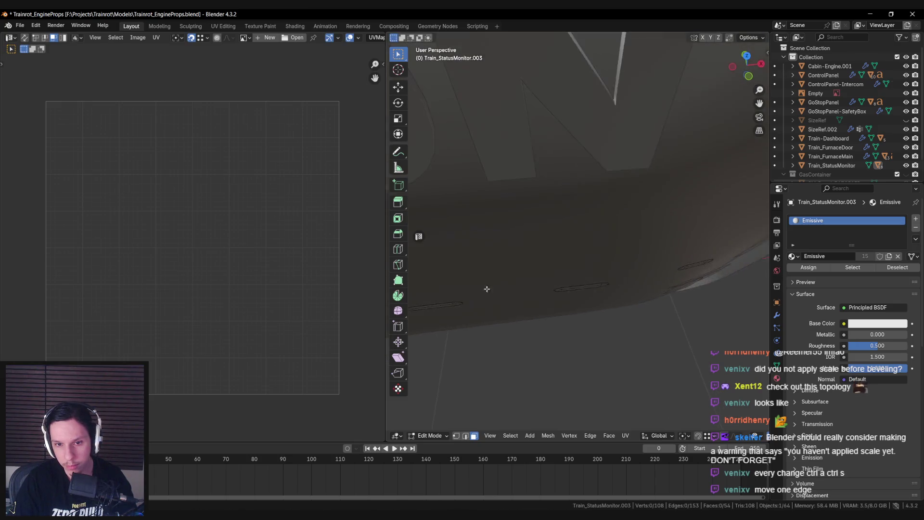
pyautogui.scroll(-3, 583, 258)
pyautogui.press('g')
pyautogui.press('y')
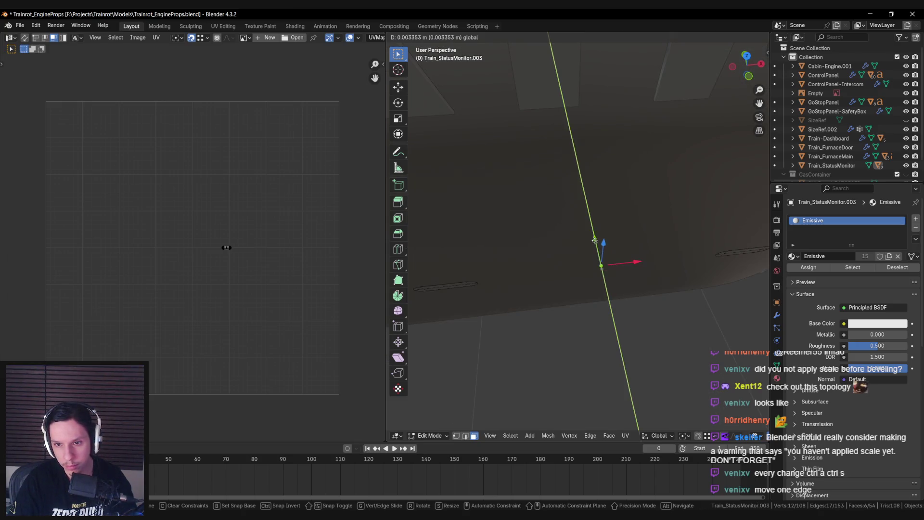
pyautogui.click(594, 242)
# Slide the edge along Y again, checking its position in X-ray view.
pyautogui.hotkey('alt', 'z')
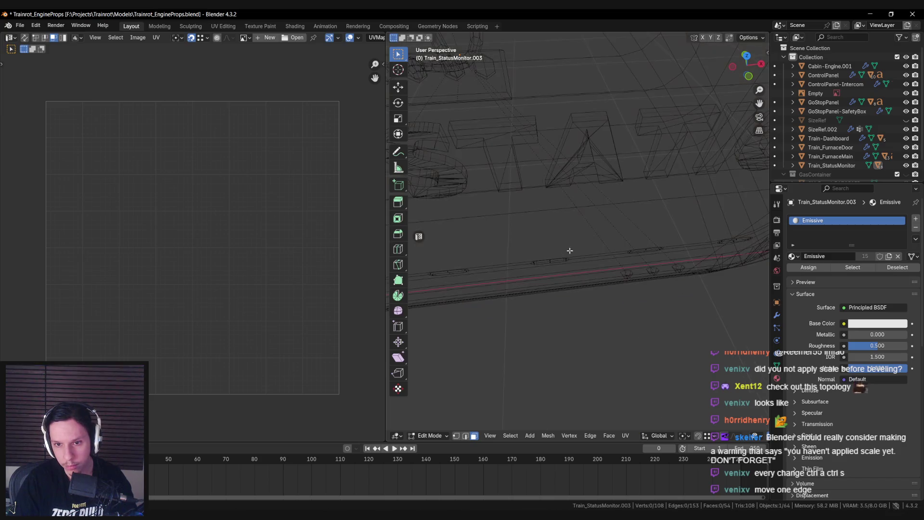
pyautogui.hotkey('alt', 'z')
pyautogui.press('g')
pyautogui.press('y')
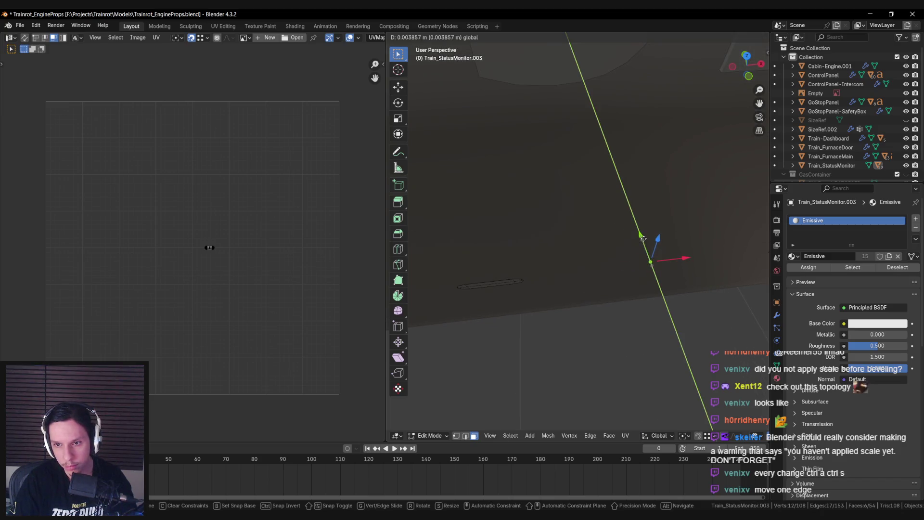
pyautogui.hotkey('alt', 'z')
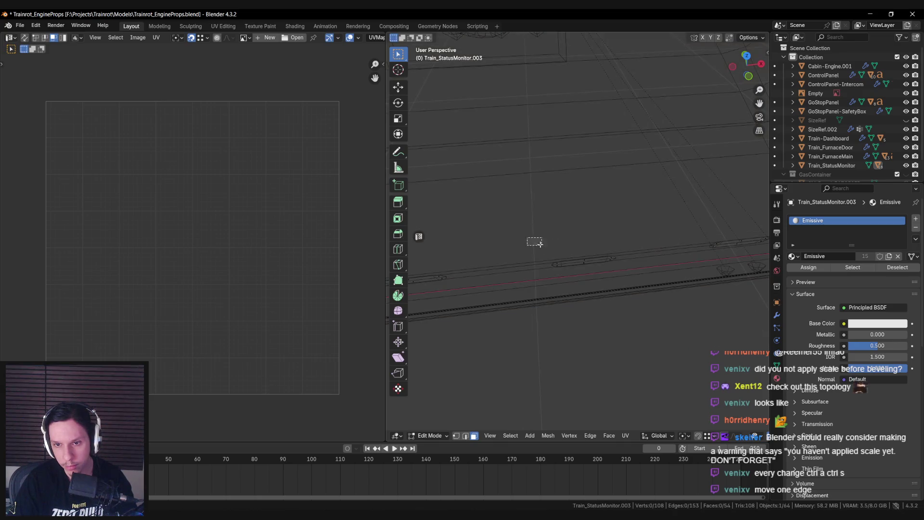
pyautogui.hotkey('alt', 'z')
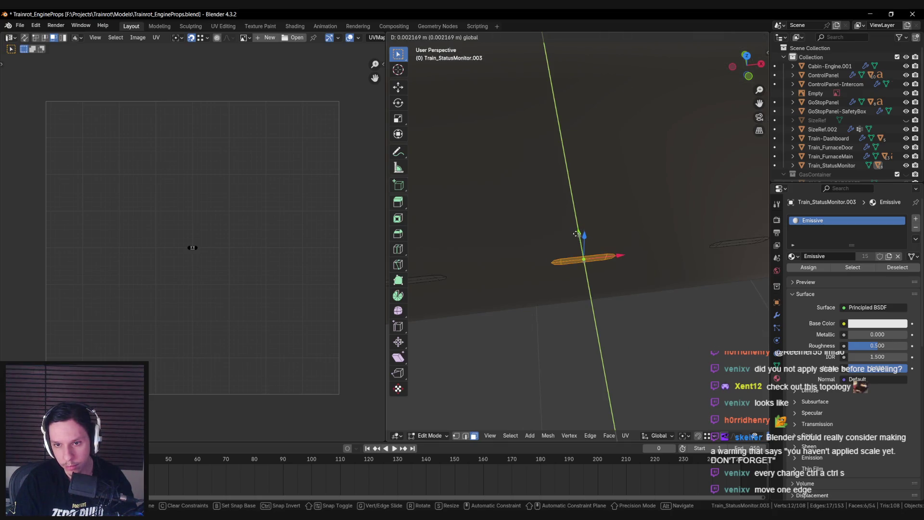
pyautogui.hotkey('alt', 'z')
pyautogui.hotkey('alt', 'z')
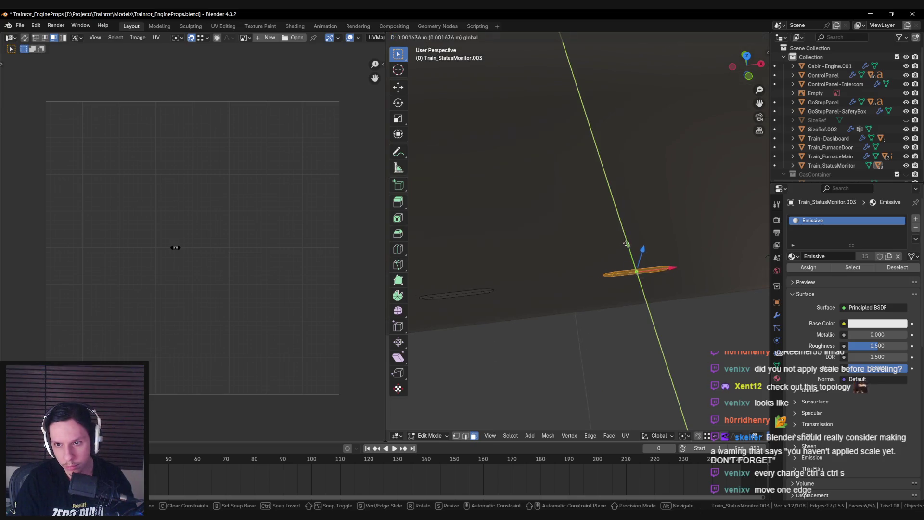
pyautogui.hotkey('alt', 'z')
pyautogui.hotkey('alt', 'z')
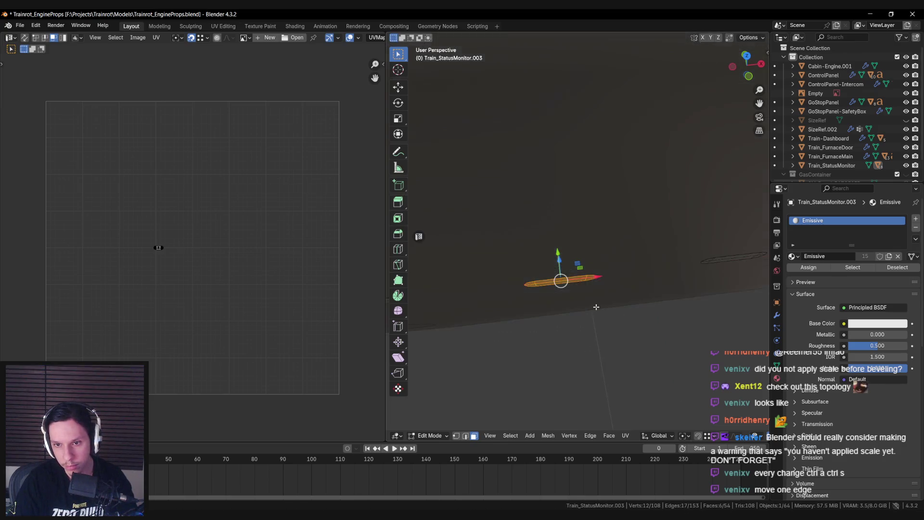
pyautogui.click(632, 253)
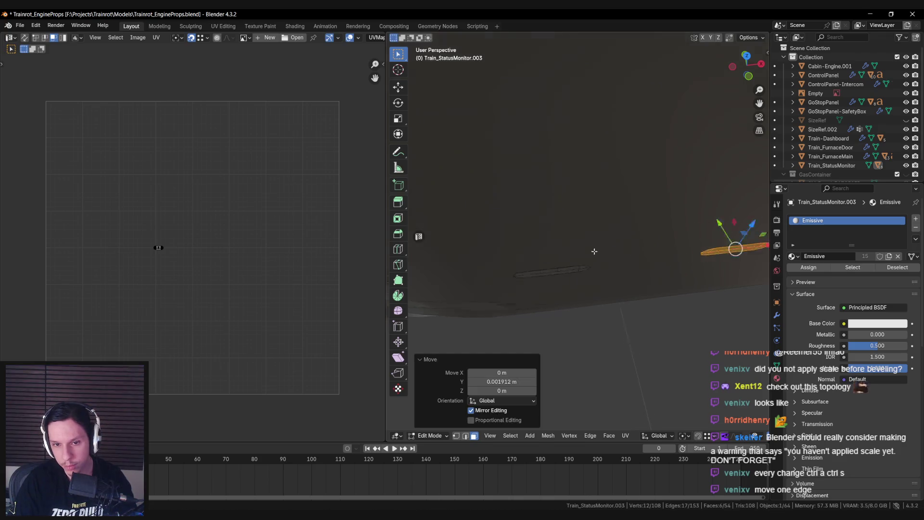
pyautogui.press('KP_Decimal')
pyautogui.hotkey('alt', 'z')
pyautogui.hotkey('alt', 'z')
pyautogui.press('g')
pyautogui.press('y')
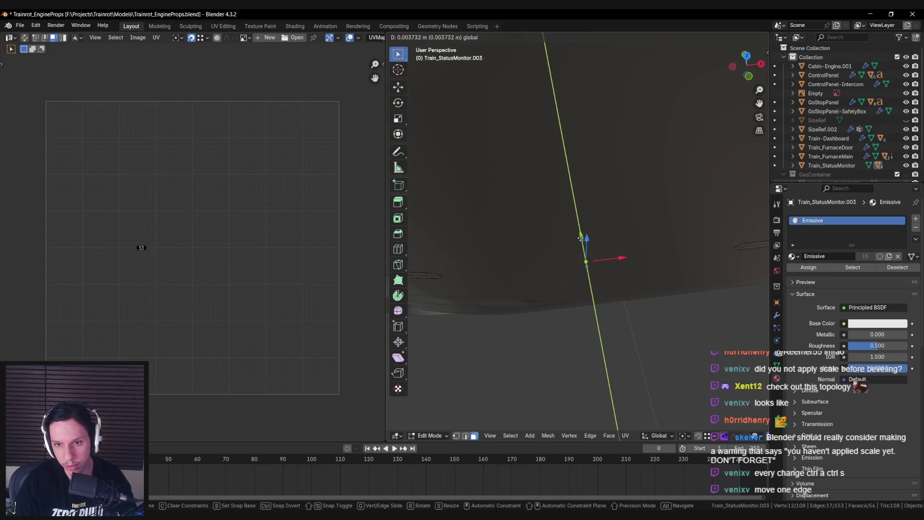
pyautogui.press('Escape')
# Box-select the next progress-bar dash edge in X-ray and move it along Y.
pyautogui.hotkey('alt', 'z')
pyautogui.hotkey('alt', 'a')
pyautogui.press('b')
pyautogui.moveTo(604, 254); pyautogui.dragTo(636, 265)
pyautogui.hotkey('alt', 'z')
pyautogui.press('g')
pyautogui.press('y')
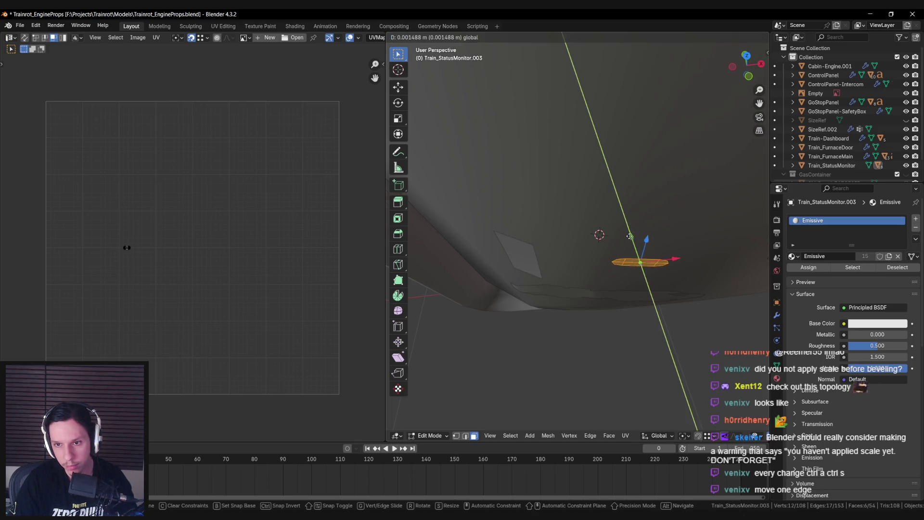
pyautogui.click(628, 232)
# Return to Object Mode, select Train_StatusMonitor for export and go back to Unreal.
pyautogui.scroll(-3, 626, 236)
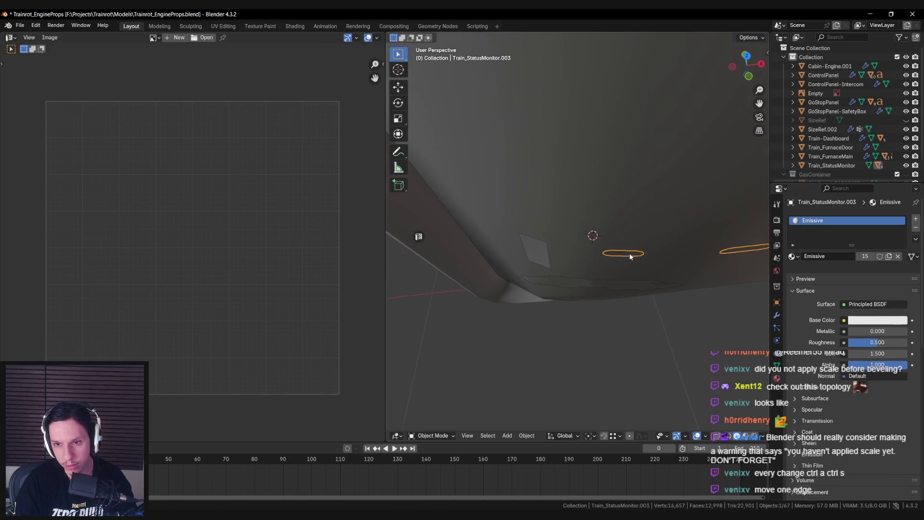
pyautogui.press('Tab')
pyautogui.scroll(-4, 624, 241)
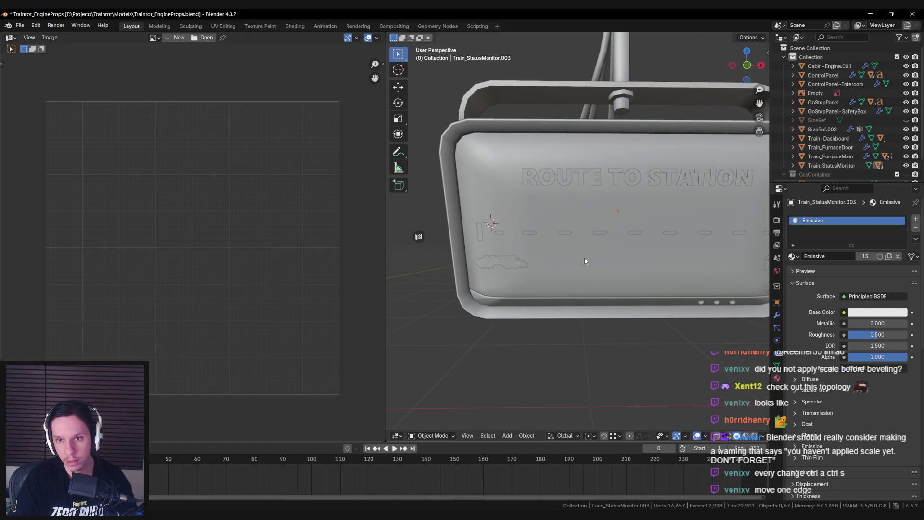
pyautogui.click(585, 259)
pyautogui.hotkey('alt', 'Tab')
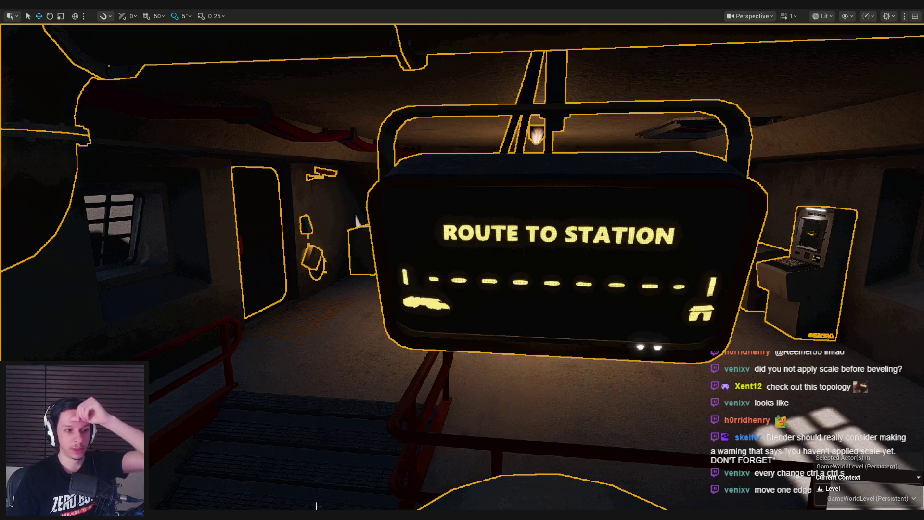
# Reimport the S_Train_StatusMonitor asset from the Content Browser.
pyautogui.press('F11')
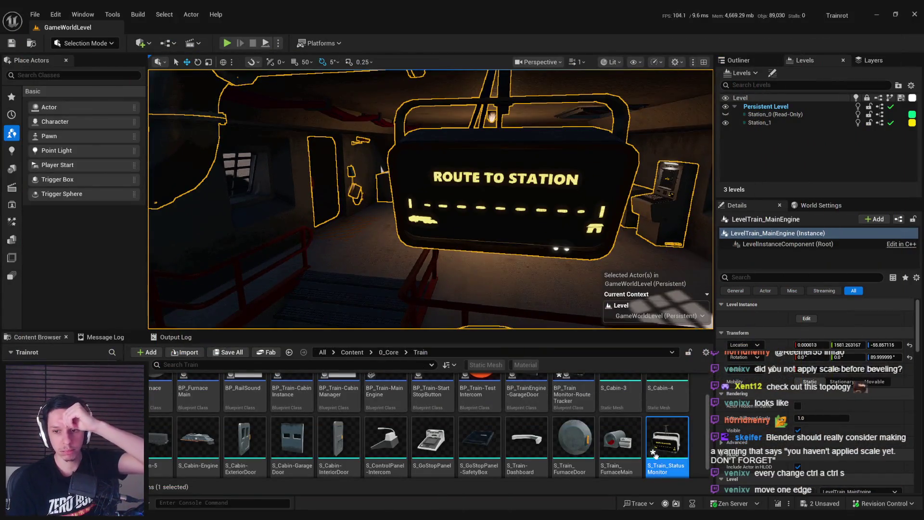
pyautogui.rightClick(668, 446)
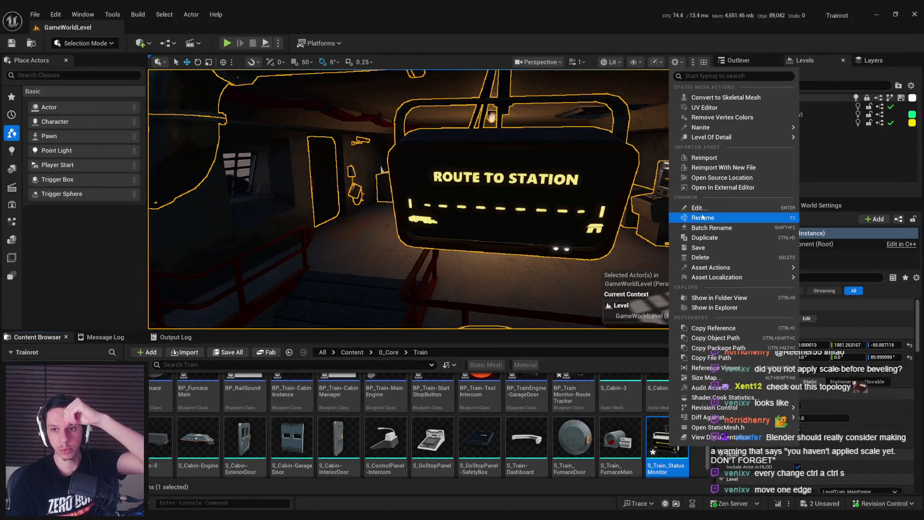
pyautogui.click(703, 157)
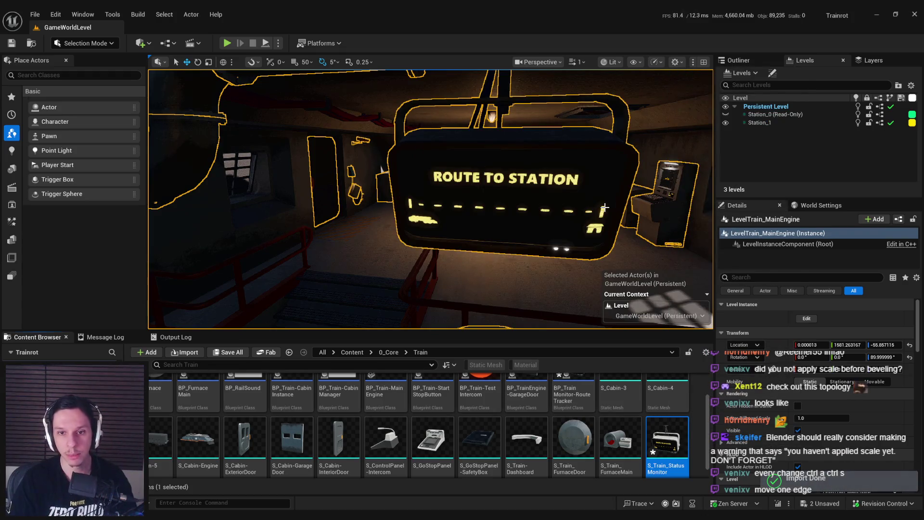
pyautogui.scroll(-10, 605, 208)
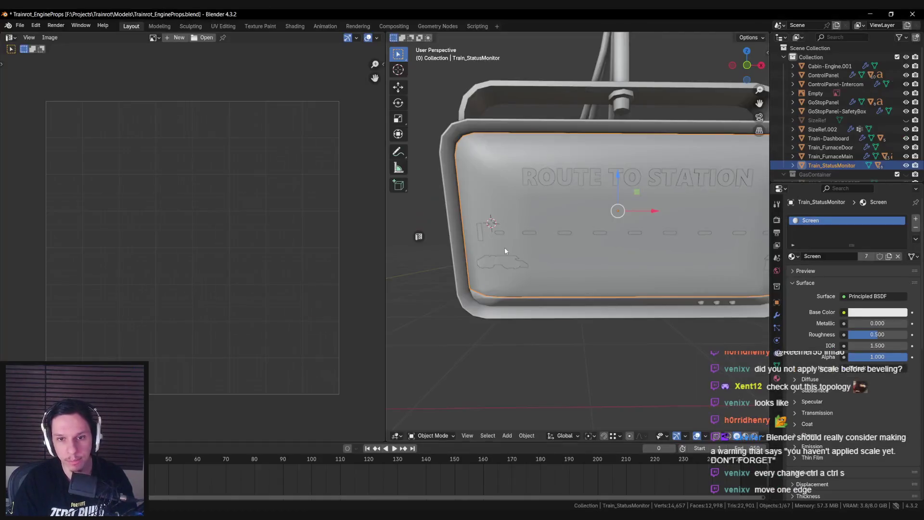
# Compare the monitor's right end in Blender, then start Play in Editor with Alt+P.
pyautogui.hotkey('alt', 'Tab')
pyautogui.moveTo(537, 251)
pyautogui.mouseDown()
pyautogui.moveTo(613, 249)
pyautogui.moveTo(530, 241)
pyautogui.mouseUp()
pyautogui.scroll(-4, 463, 250)
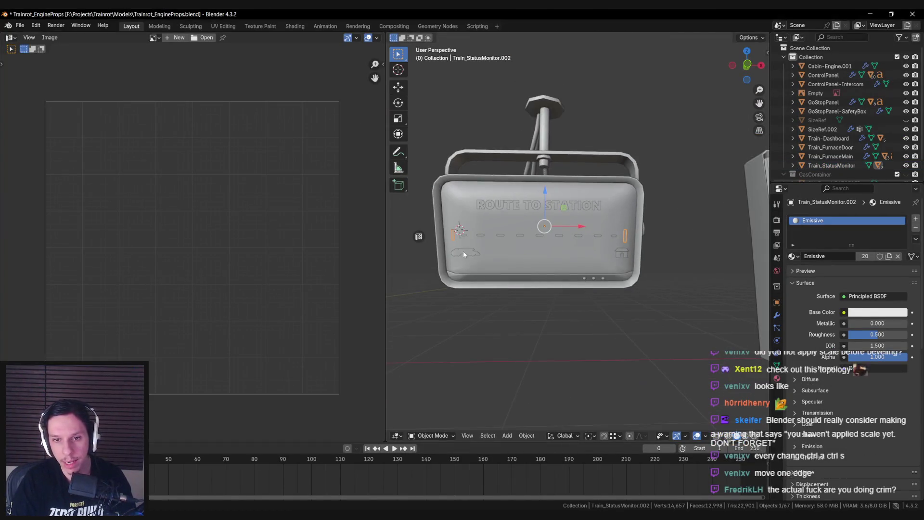
pyautogui.hotkey('alt', 'Tab')
pyautogui.scroll(-3, 457, 257)
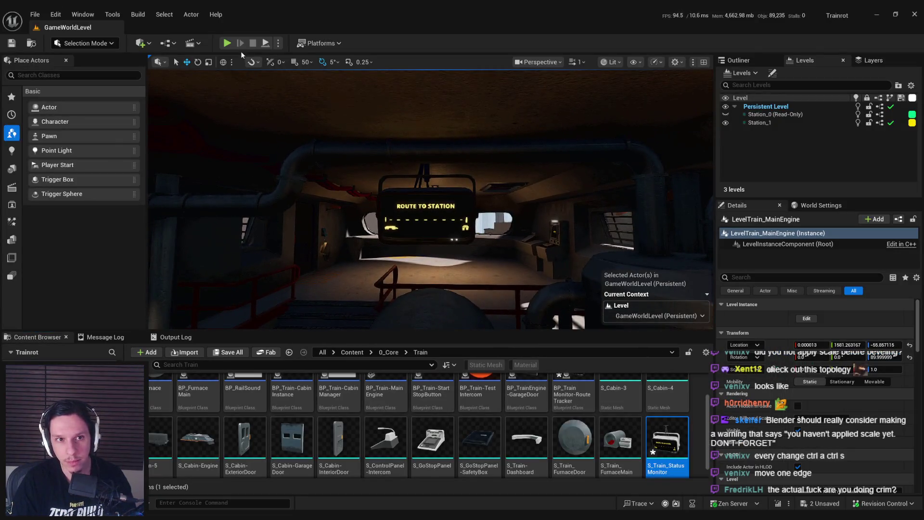
pyautogui.hotkey('alt', 'p')
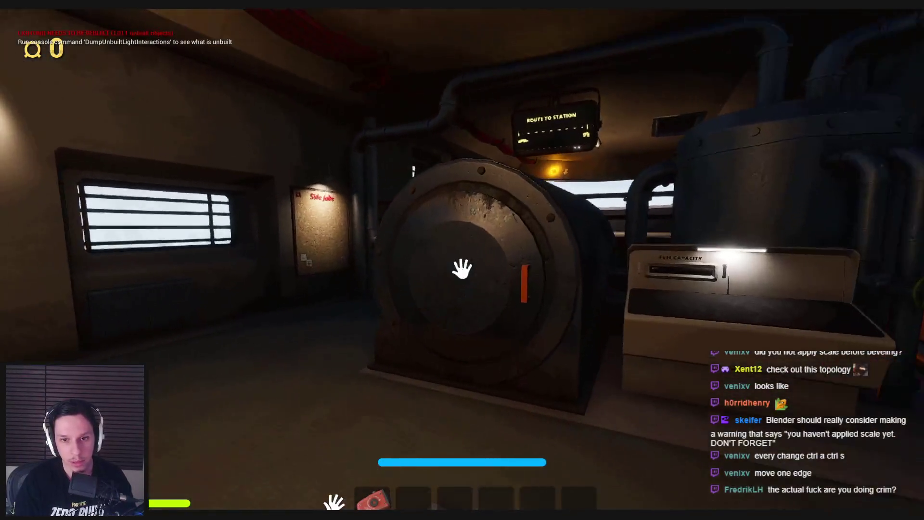
# Open the furnace door and pick up and set down the suitcases.
pyautogui.click(462, 269)
pyautogui.click(462, 269)
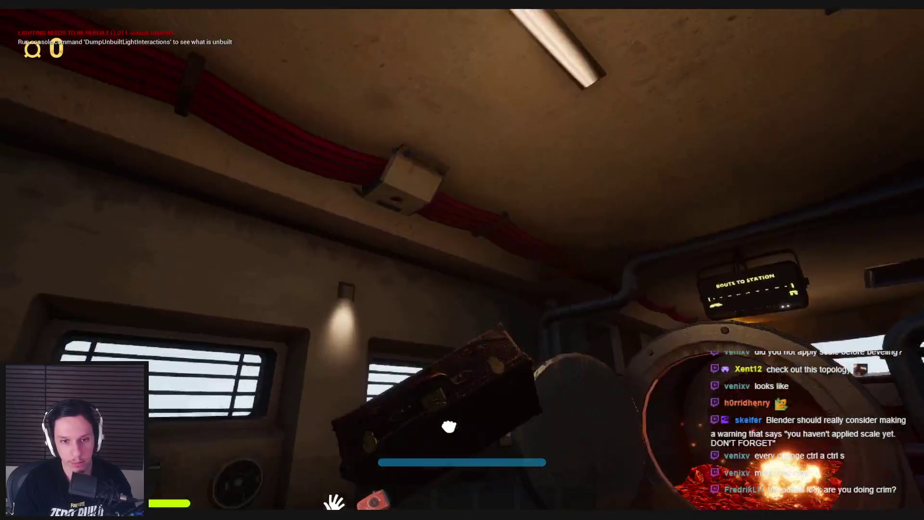
pyautogui.click(462, 269)
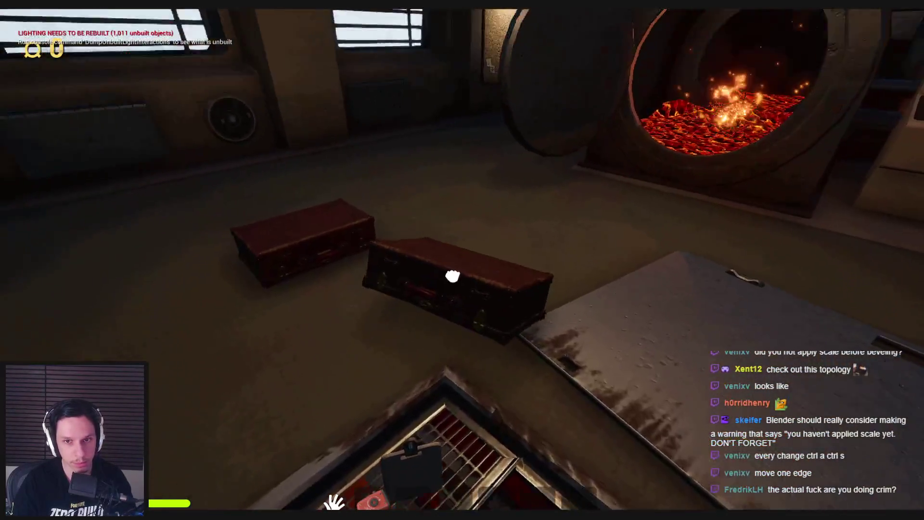
pyautogui.click(463, 269)
pyautogui.click(463, 268)
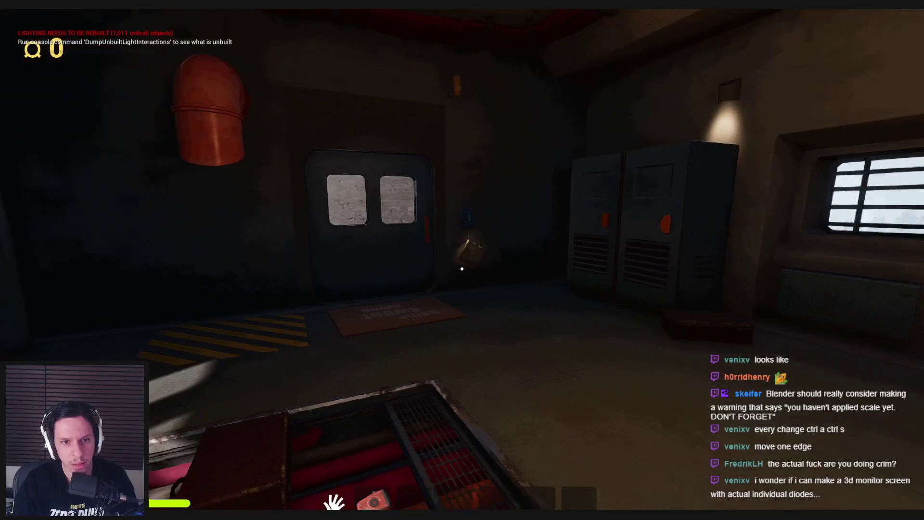
# Walk through the corridor and press the button on the window ledge.
pyautogui.moveTo(462, 268); pyautogui.dragTo(462, 268)
pyautogui.press('w')
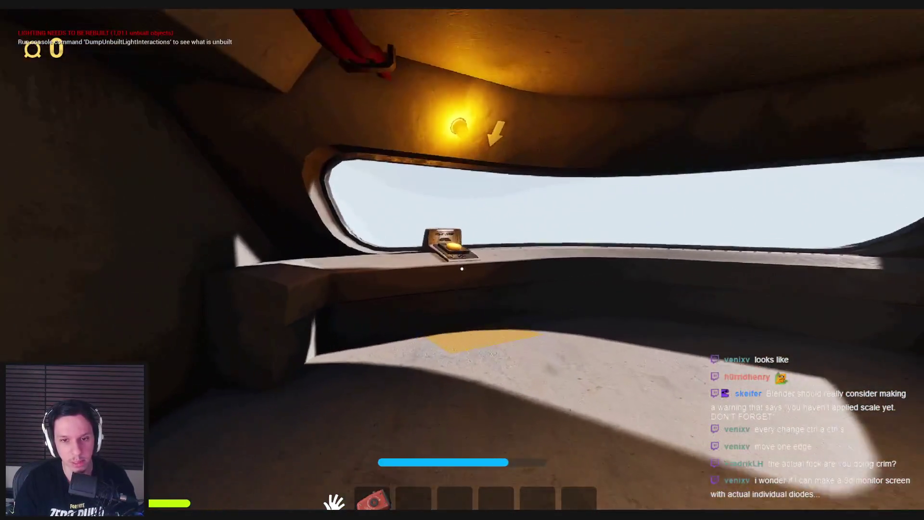
pyautogui.click(462, 269)
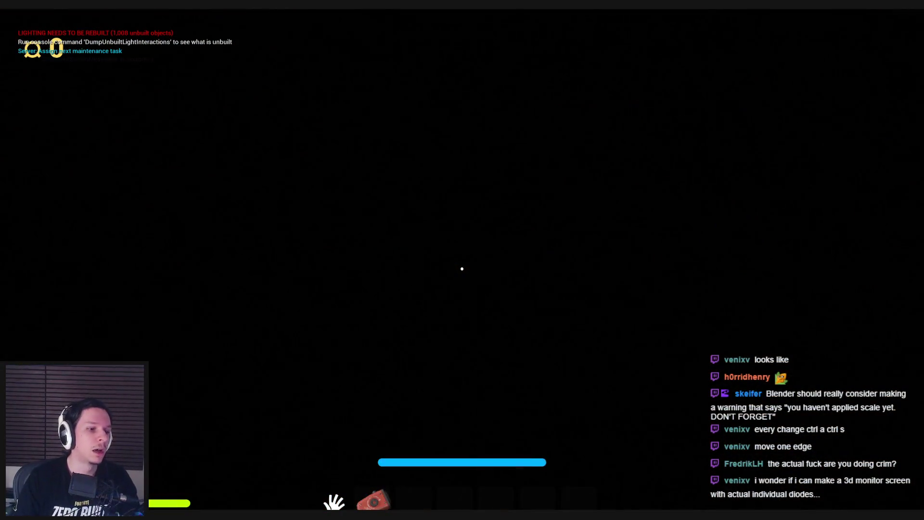
# Walk into the engine corridor and close the furnace door.
pyautogui.press('w')
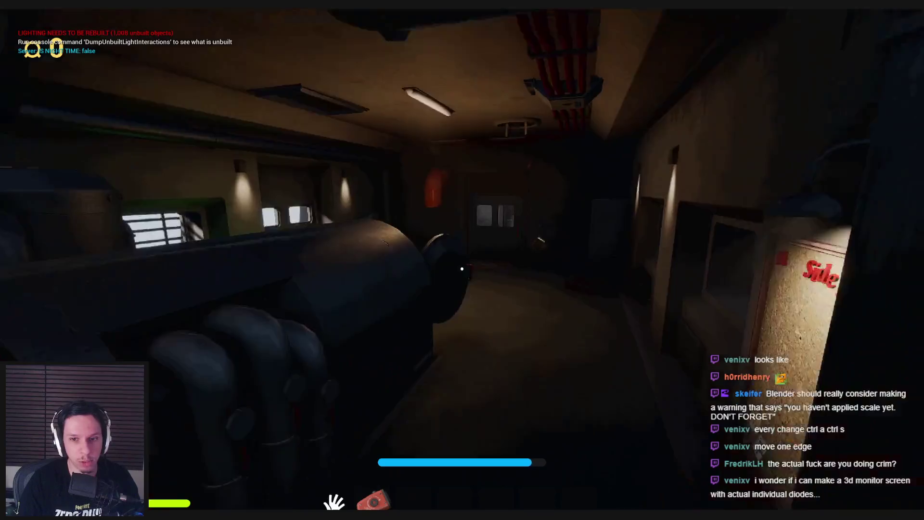
pyautogui.press('w')
pyautogui.press('w')
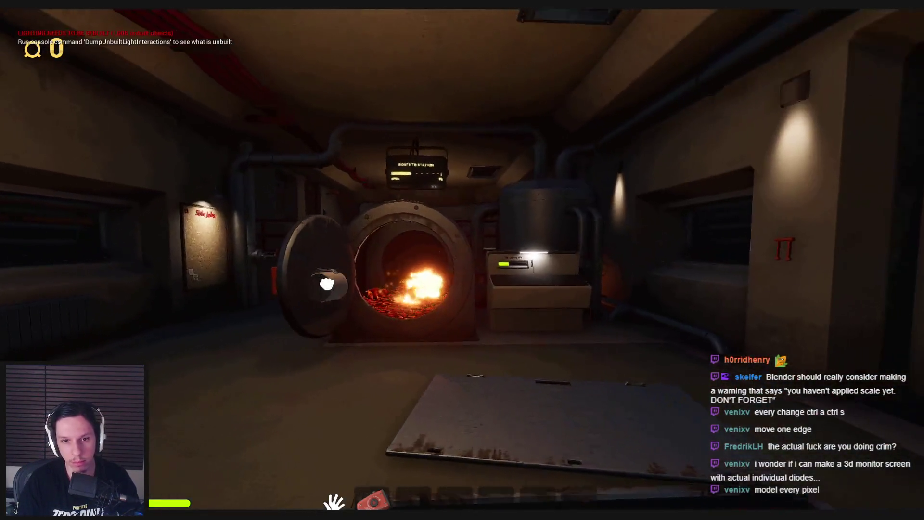
pyautogui.click(476, 306)
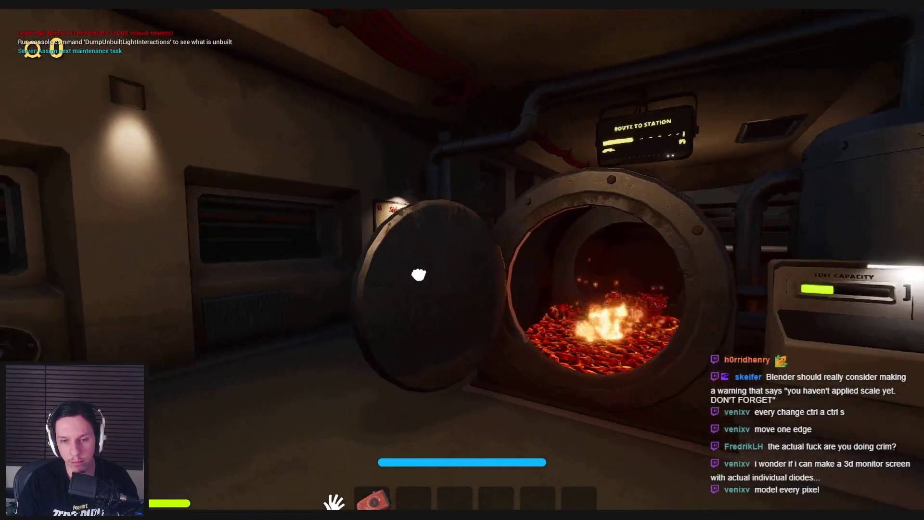
pyautogui.click(419, 275)
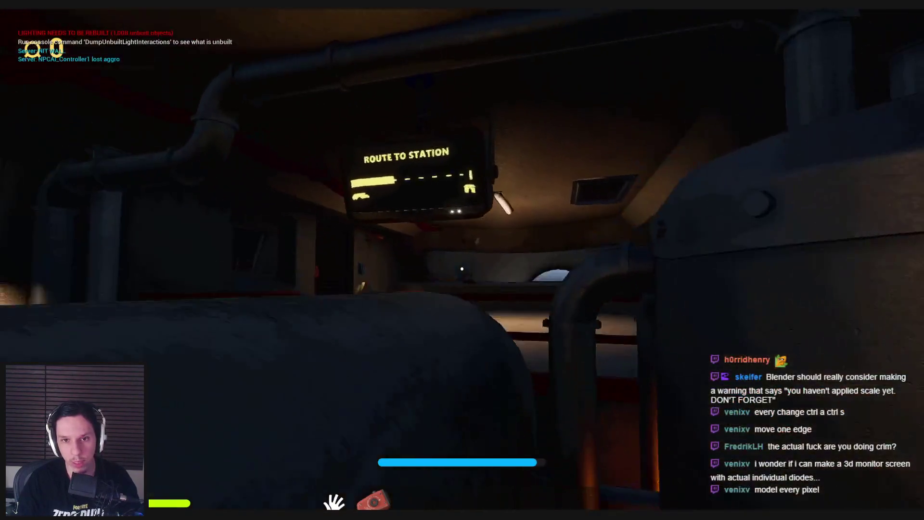
# Inspect the ROUTE TO STATION sign's dots and house icon up close and far, then return to Blender.
pyautogui.press('w')
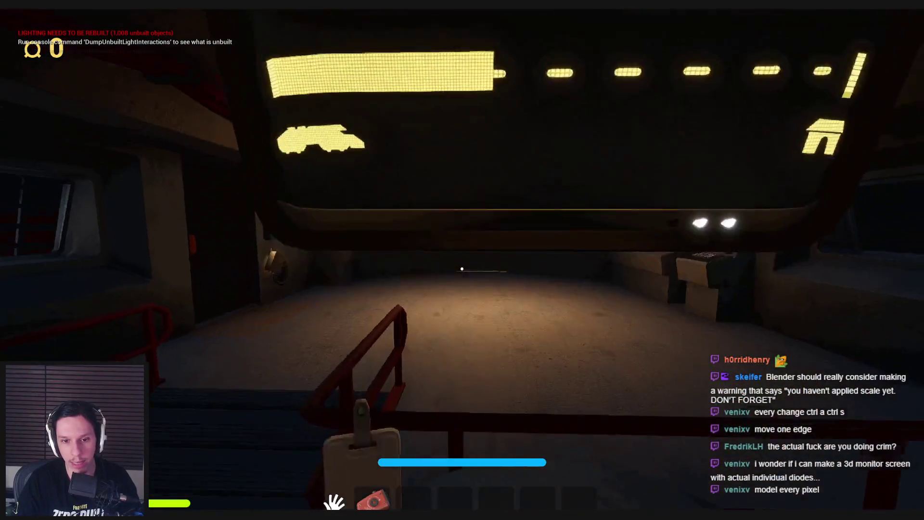
pyautogui.press('s')
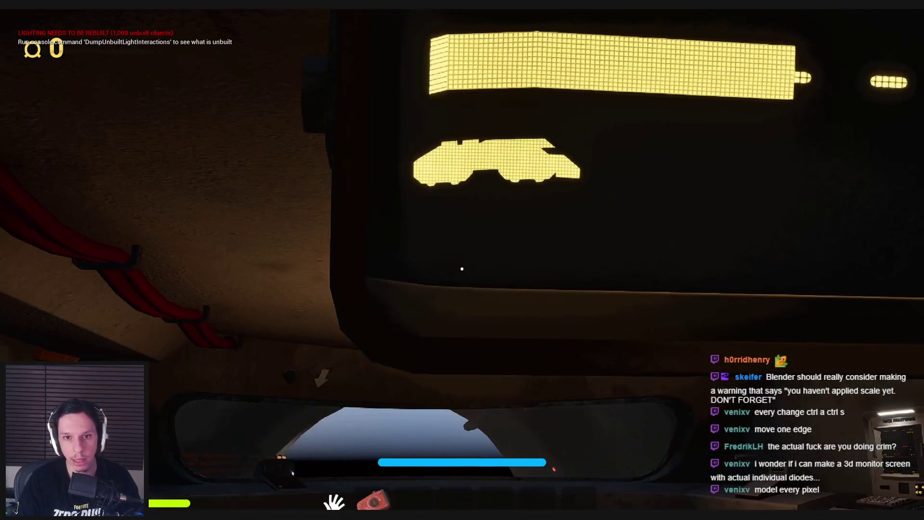
pyautogui.press('w')
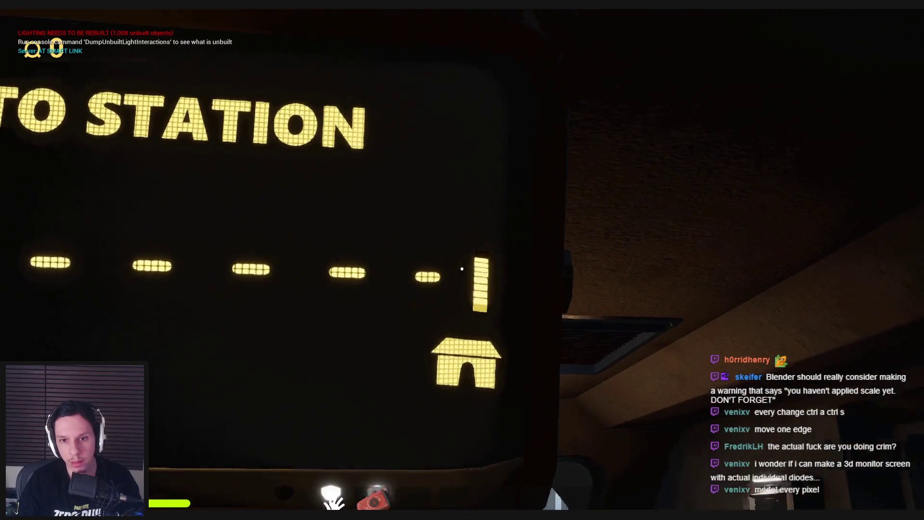
pyautogui.press('s')
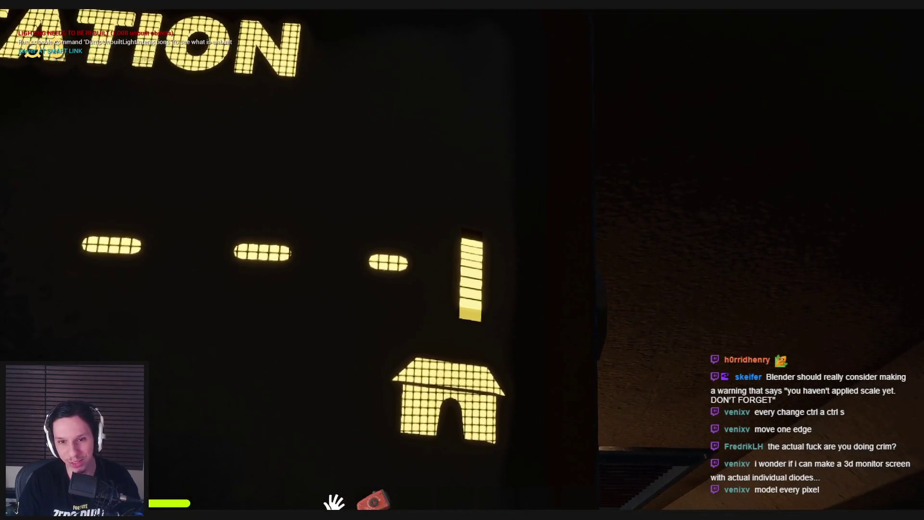
pyautogui.hotkey('alt', 'Tab')
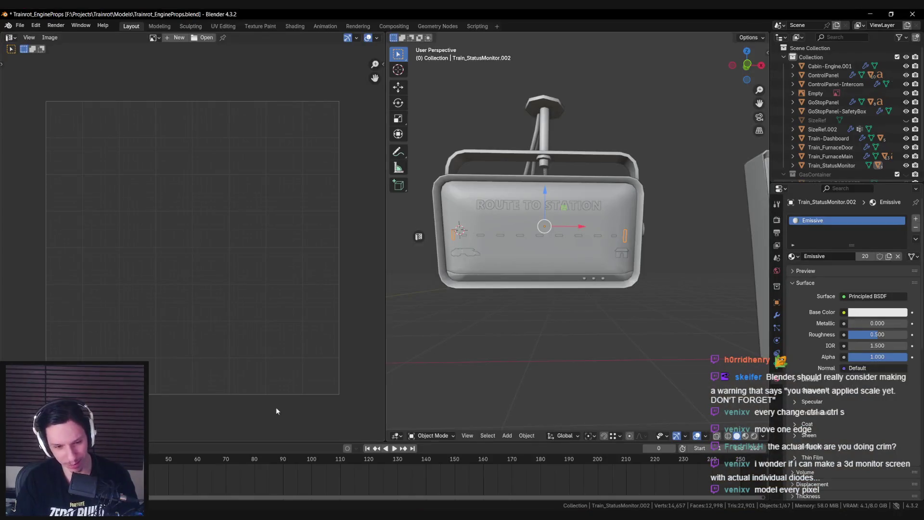
# Re-project all the screen's UVs with Cube Projection at a cube size of 1.200.
pyautogui.press('a')
pyautogui.press('u')
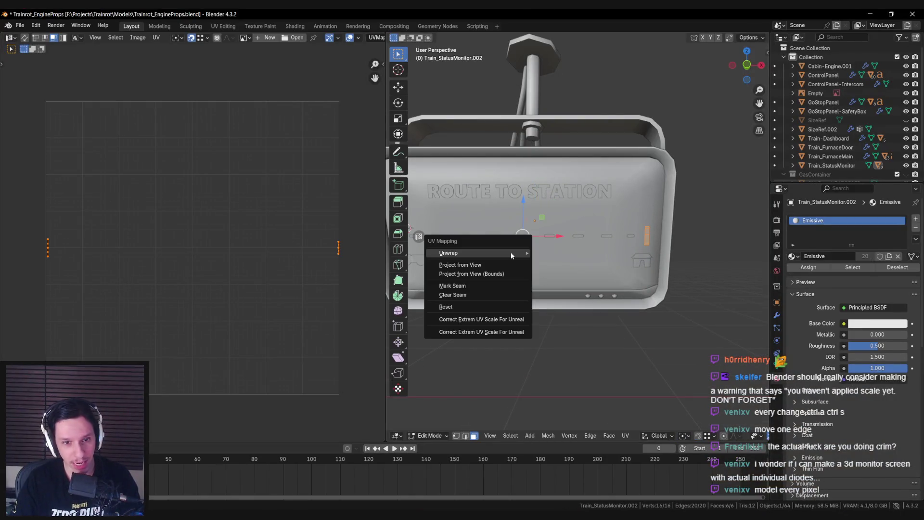
pyautogui.moveTo(510, 252)
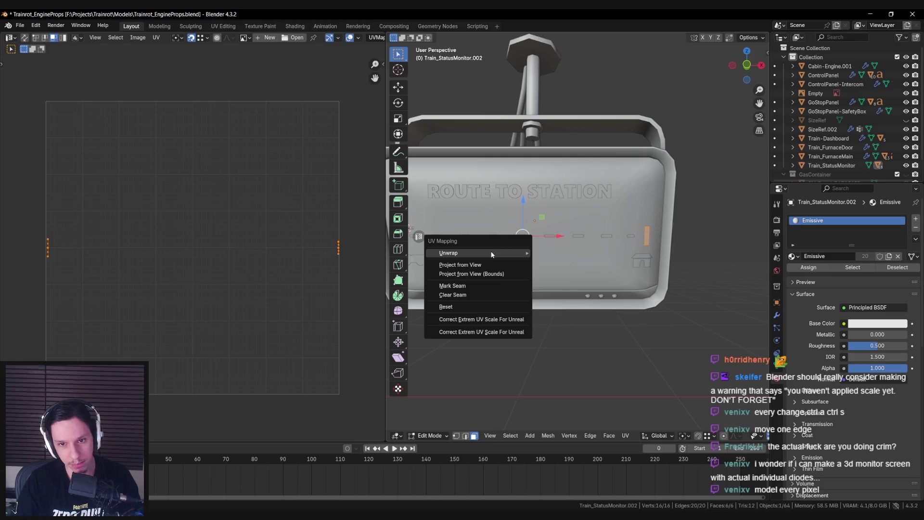
pyautogui.click(567, 313)
pyautogui.click(501, 391)
pyautogui.write('1')
pyautogui.press('Return')
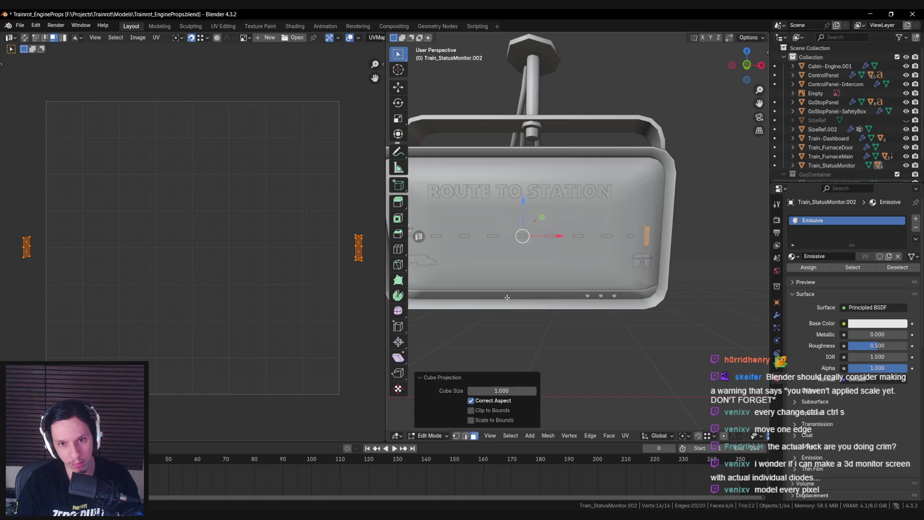
pyautogui.click(496, 390)
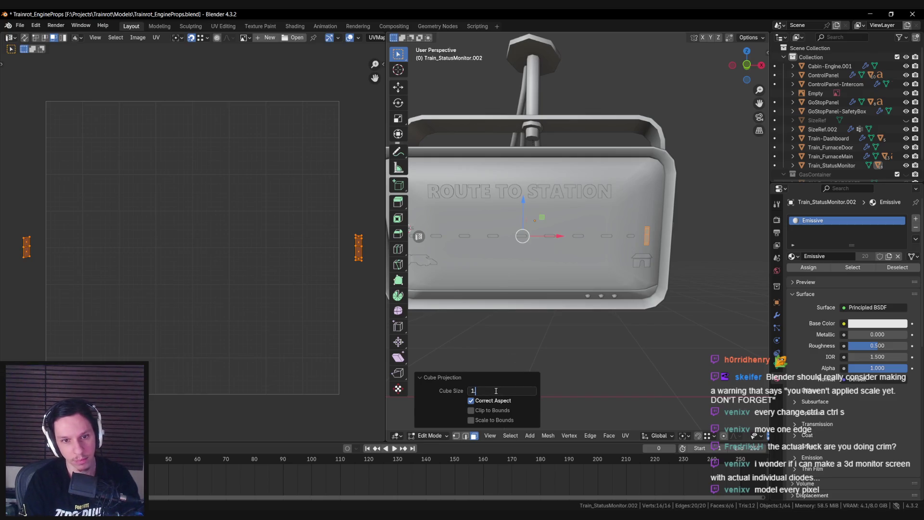
pyautogui.write('.1')
pyautogui.press('Return')
pyautogui.click(496, 390)
pyautogui.write('1.2')
pyautogui.press('Return')
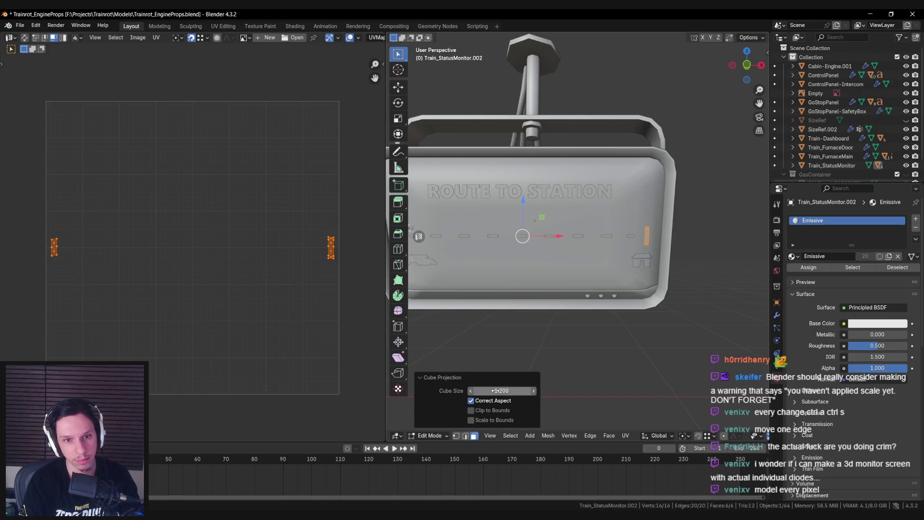
# Return to Object Mode, save Trainrot_EngineProps, and select the Train_StatusMonitor object.
pyautogui.press('Tab')
pyautogui.scroll(-4, 539, 240)
pyautogui.hotkey('ctrl', 's')
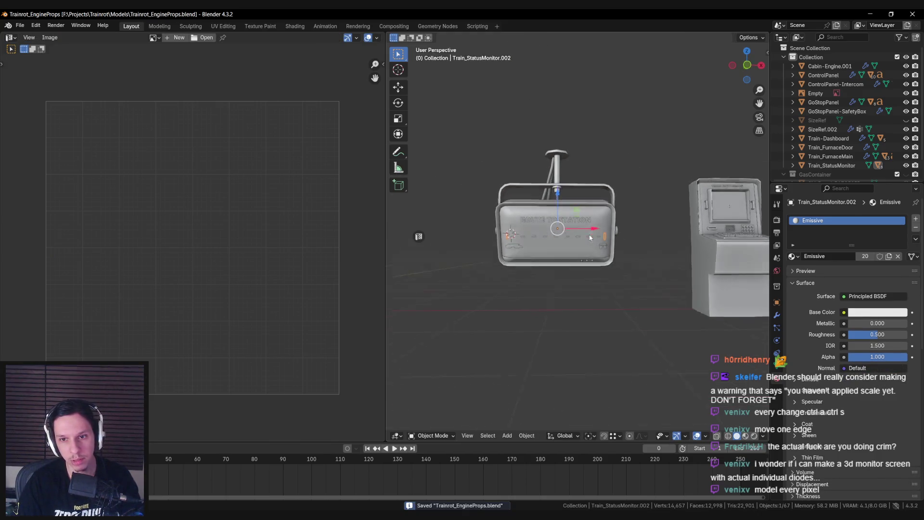
pyautogui.click(605, 220)
pyautogui.press('q')
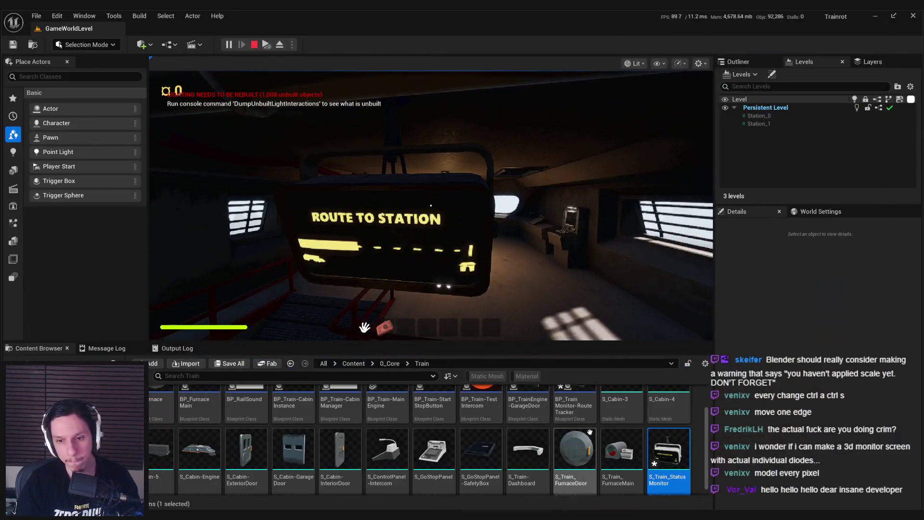
# Reimport S_Train_StatusMonitor and play the level to inspect the route sign up close.
pyautogui.rightClick(667, 452)
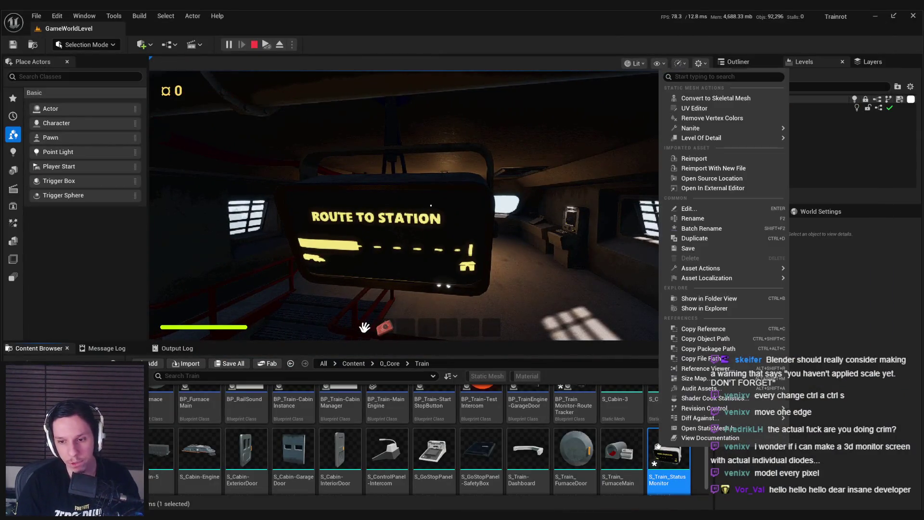
pyautogui.click(683, 155)
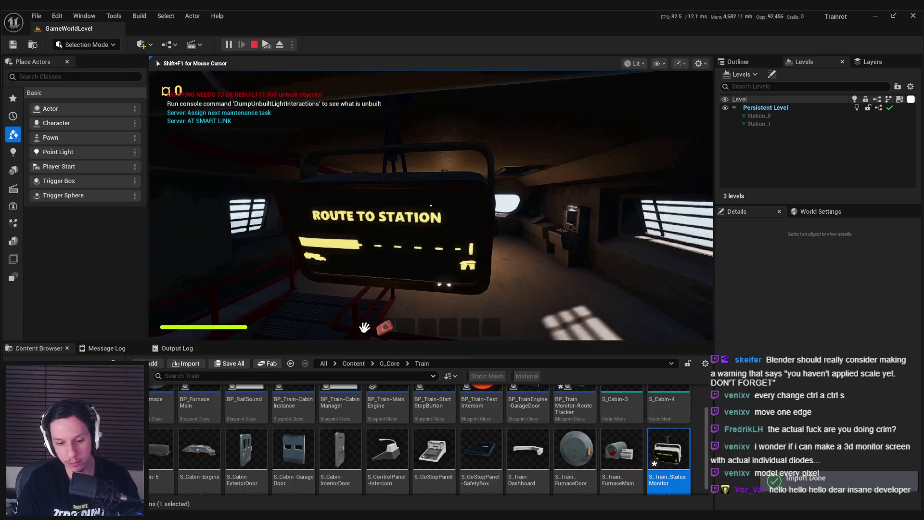
pyautogui.click(495, 230)
pyautogui.press('F11')
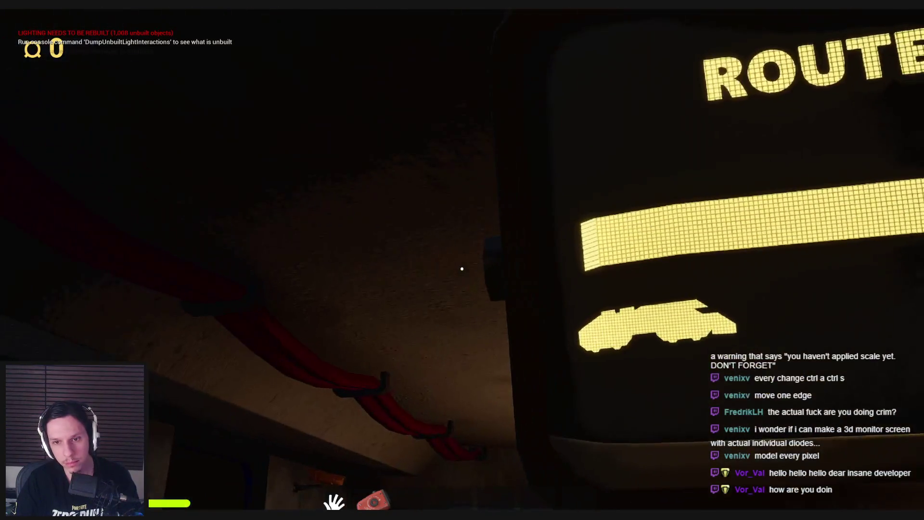
pyautogui.press('Escape')
pyautogui.scroll(-2, 528, 338)
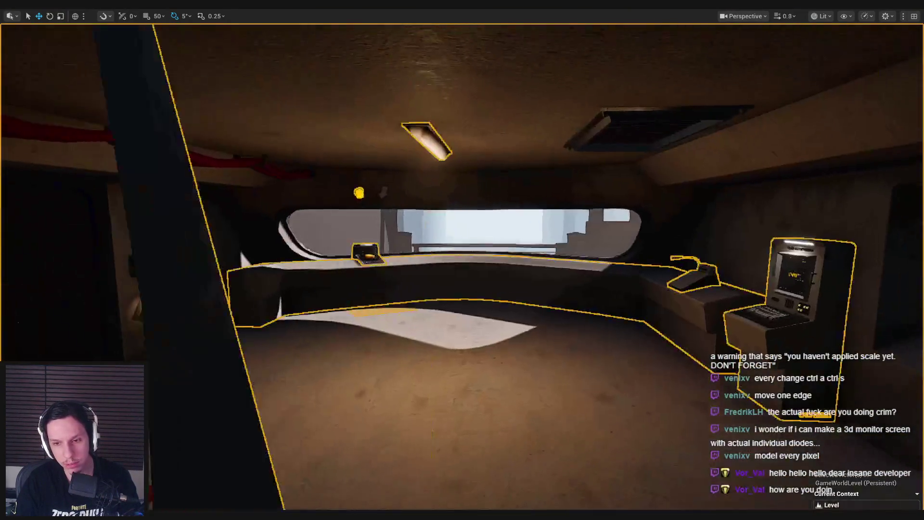
pyautogui.scroll(-1, 469, 327)
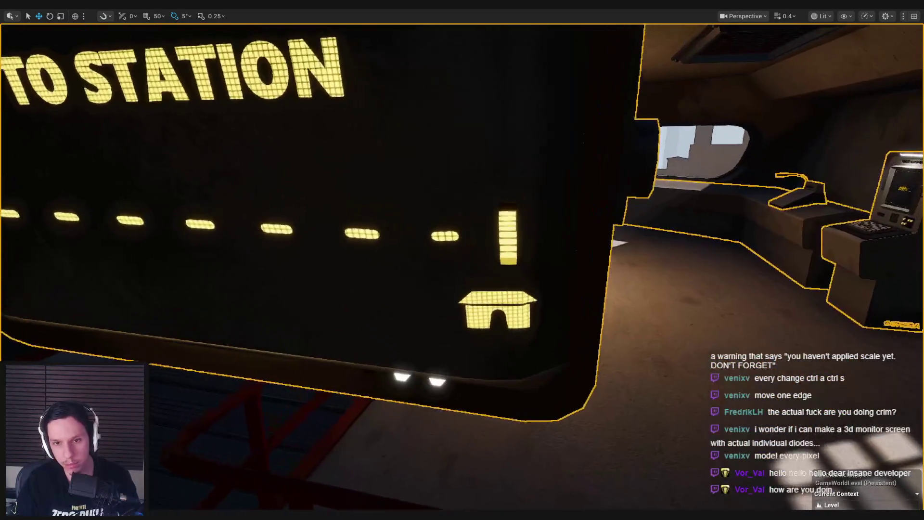
pyautogui.press('F11')
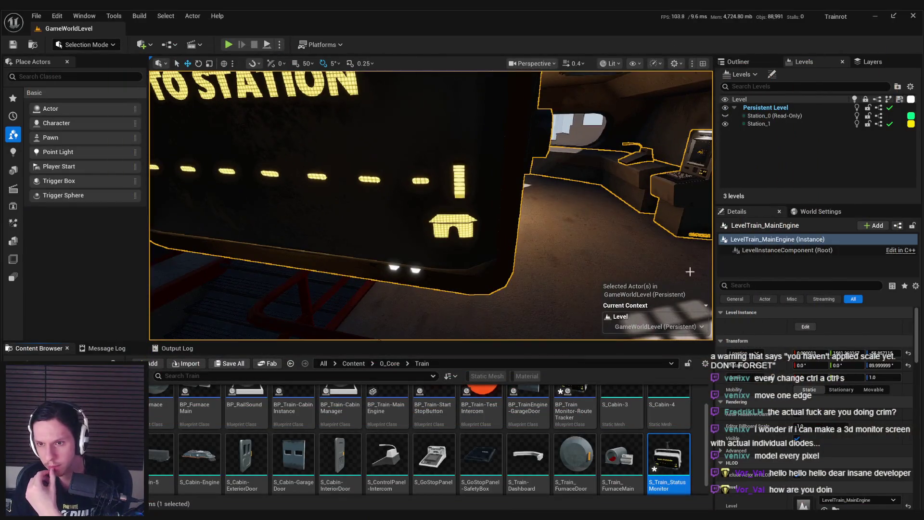
# Reimport the S_Train_StatusMonitor mesh again and dismiss the check-out prompt.
pyautogui.press('Left')
pyautogui.click(670, 447)
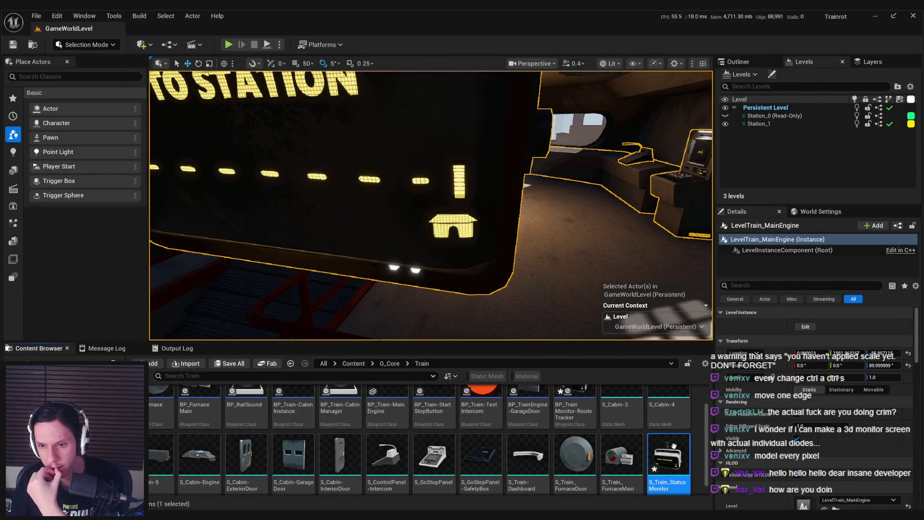
pyautogui.rightClick(671, 447)
pyautogui.click(716, 163)
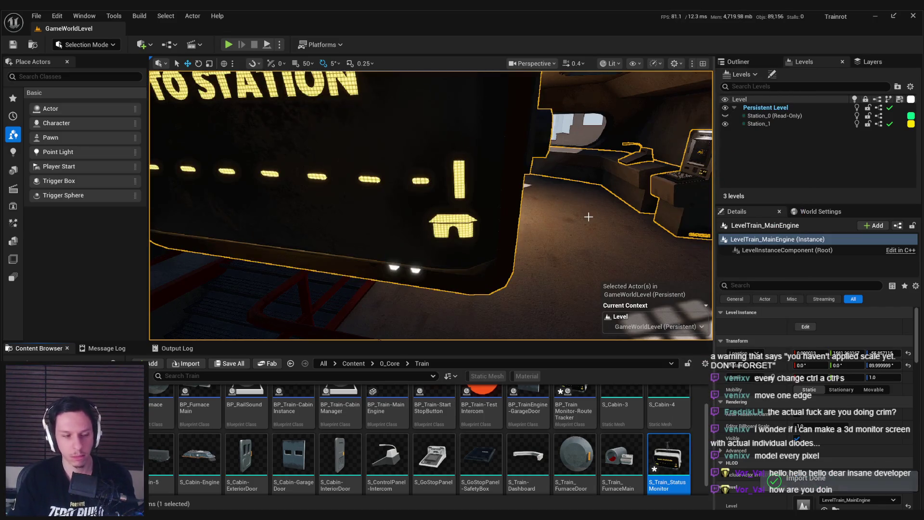
pyautogui.press('Return')
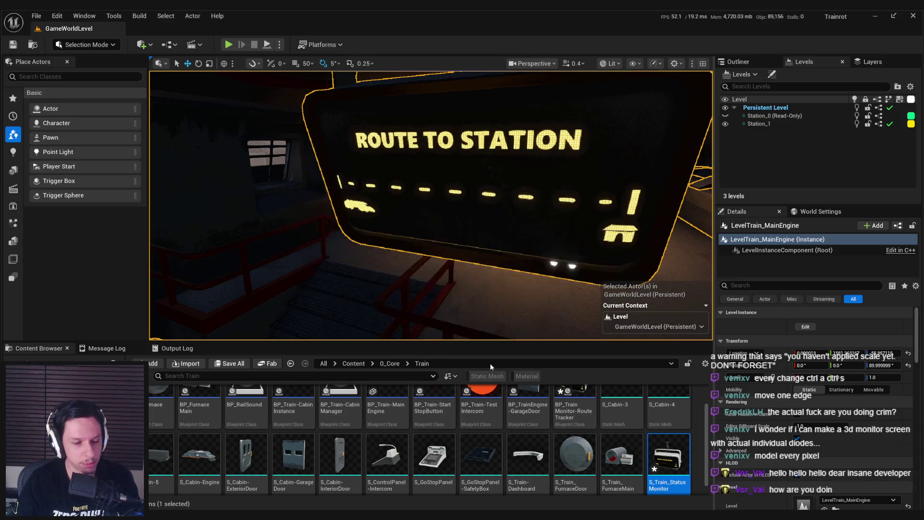
# Fly the camera around the engine room to view the Route to Station sign, then switch to Blender.
pyautogui.press('w')
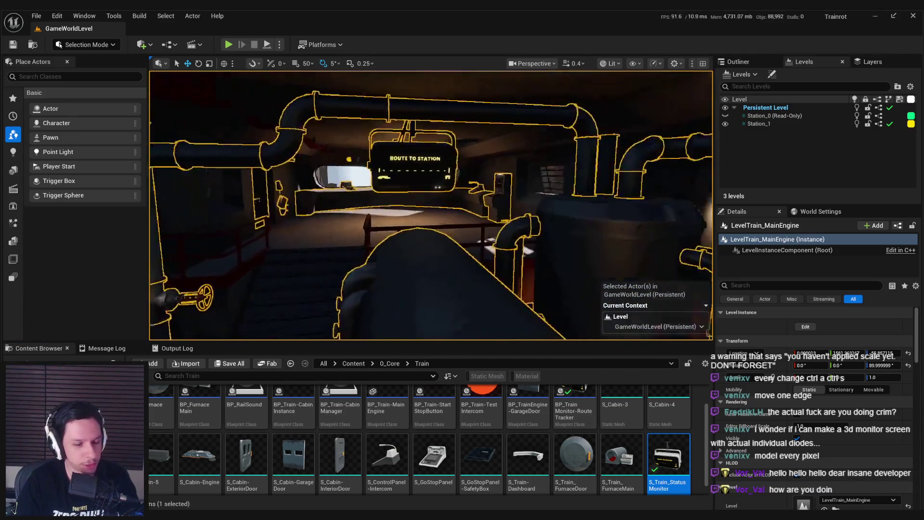
pyautogui.press('s')
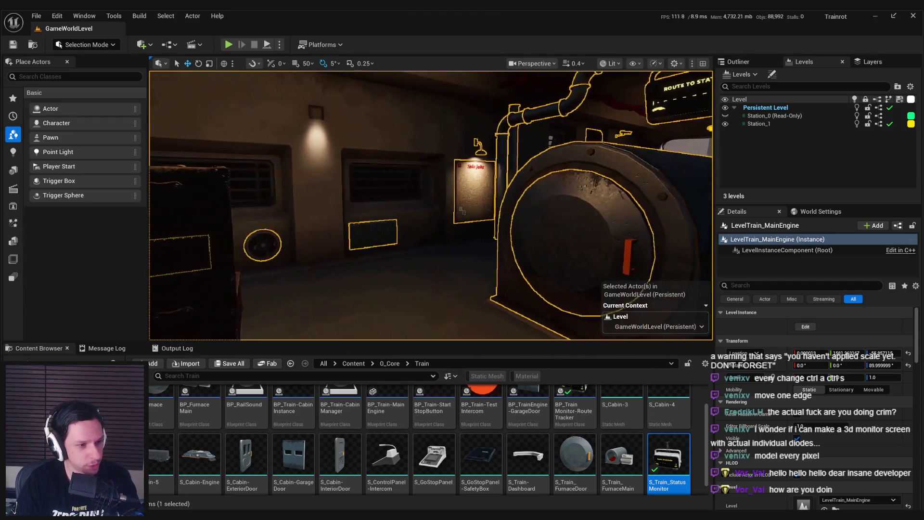
pyautogui.press('s')
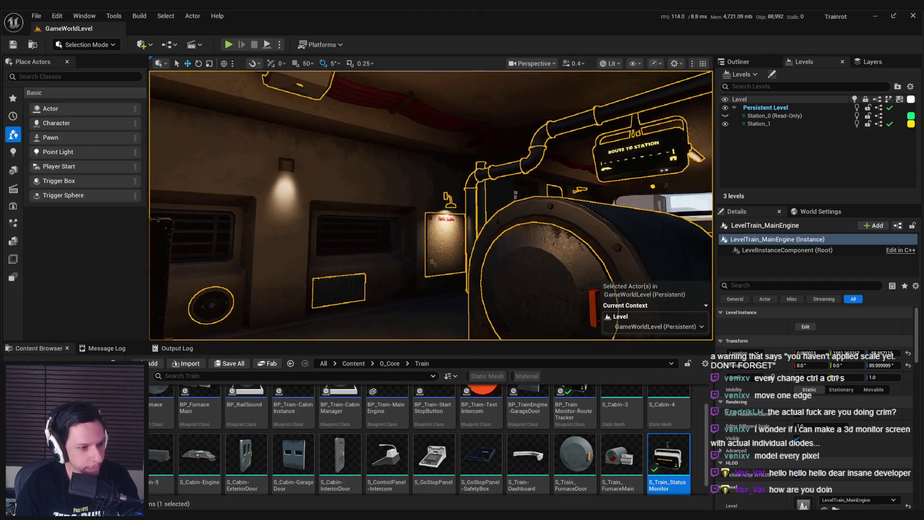
pyautogui.press('w')
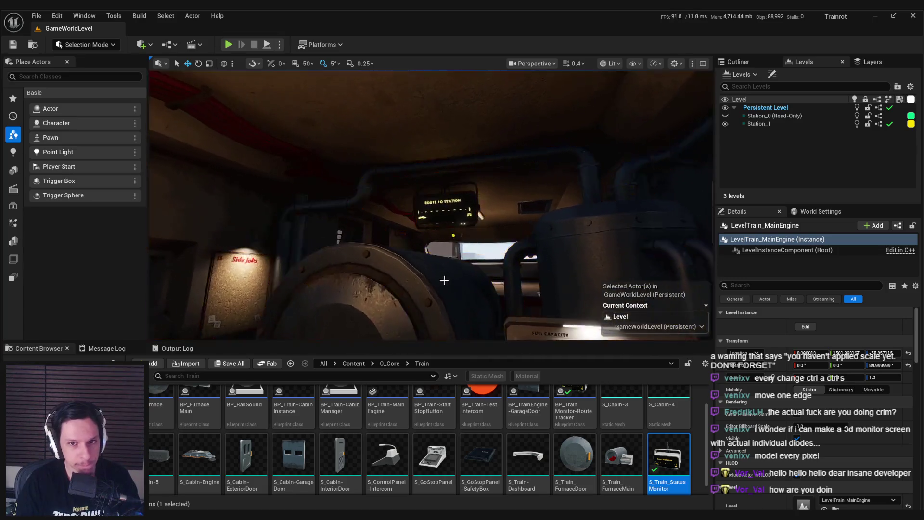
pyautogui.press('s')
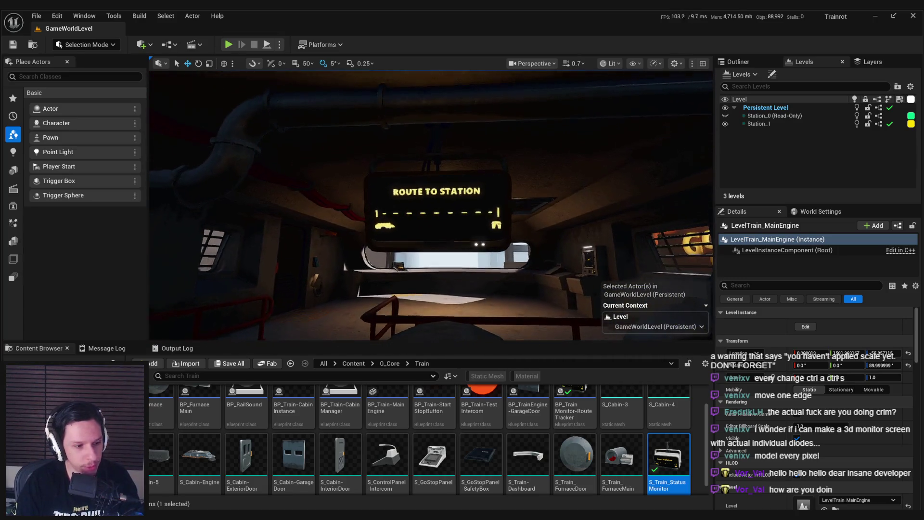
pyautogui.press('s')
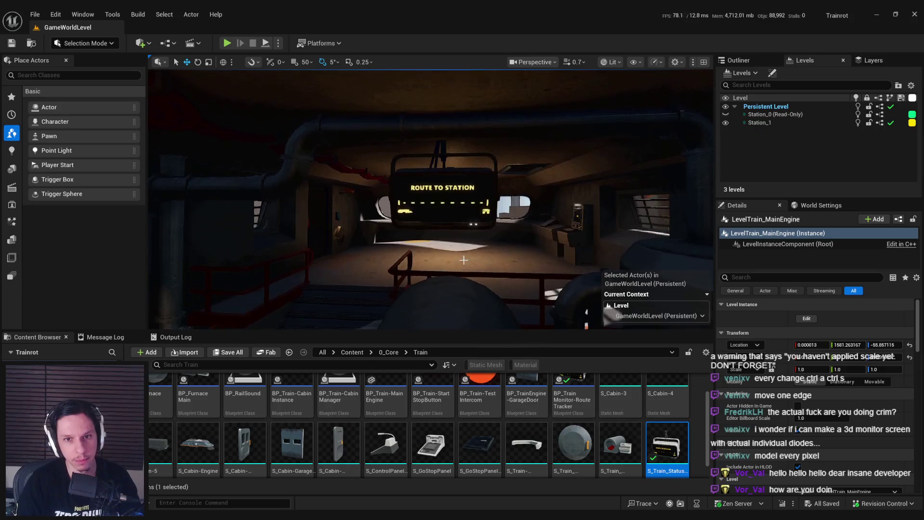
pyautogui.moveTo(236, 518)
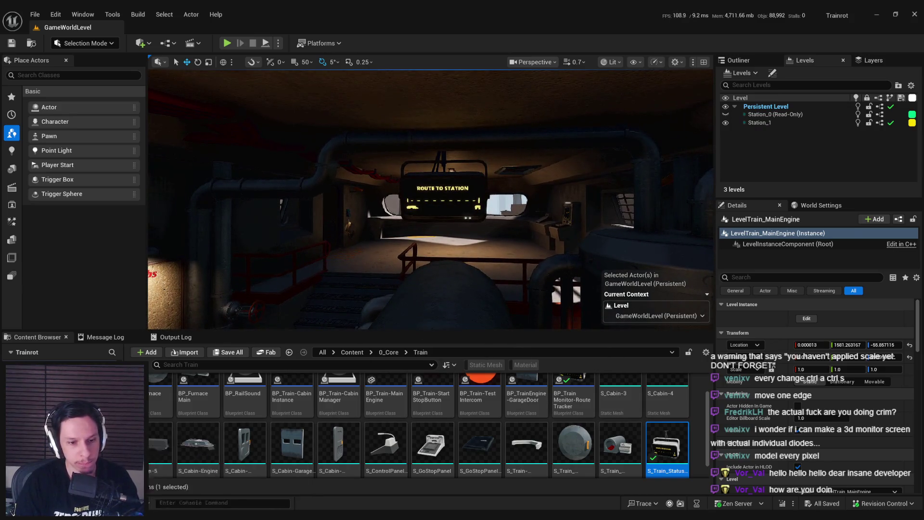
pyautogui.hotkey('alt', 'Tab')
pyautogui.scroll(3, 480, 236)
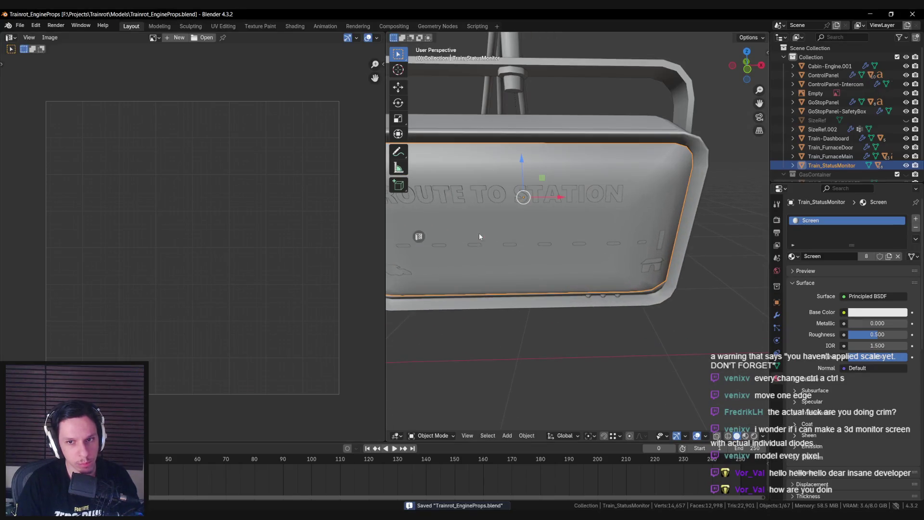
# Select the ROUTE TO STATION text, save the file, close the Image Editor and show the desktop.
pyautogui.click(476, 190)
pyautogui.scroll(-2, 563, 222)
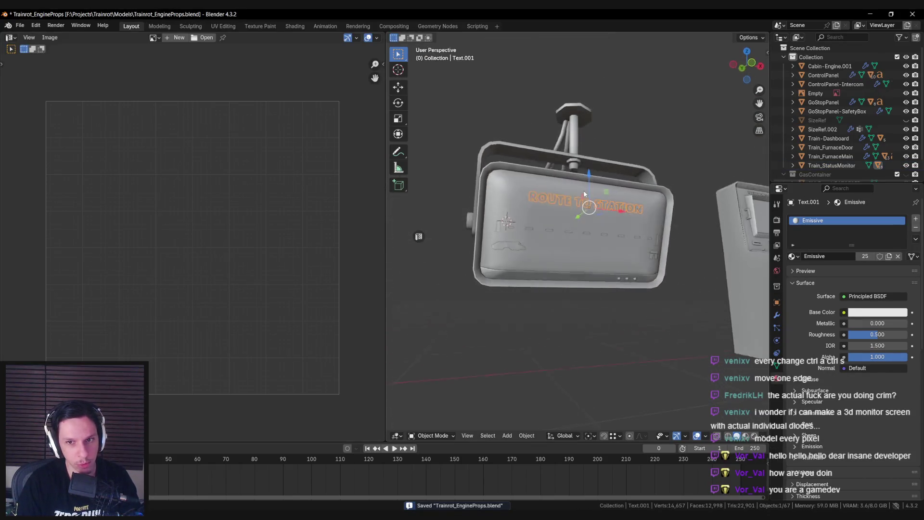
pyautogui.scroll(3, 573, 202)
pyautogui.scroll(-3, 573, 206)
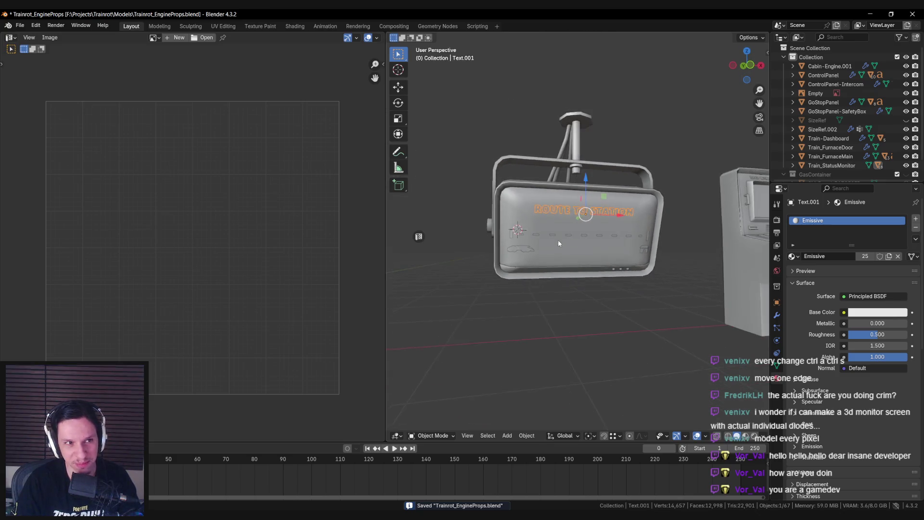
pyautogui.hotkey('ctrl', 's')
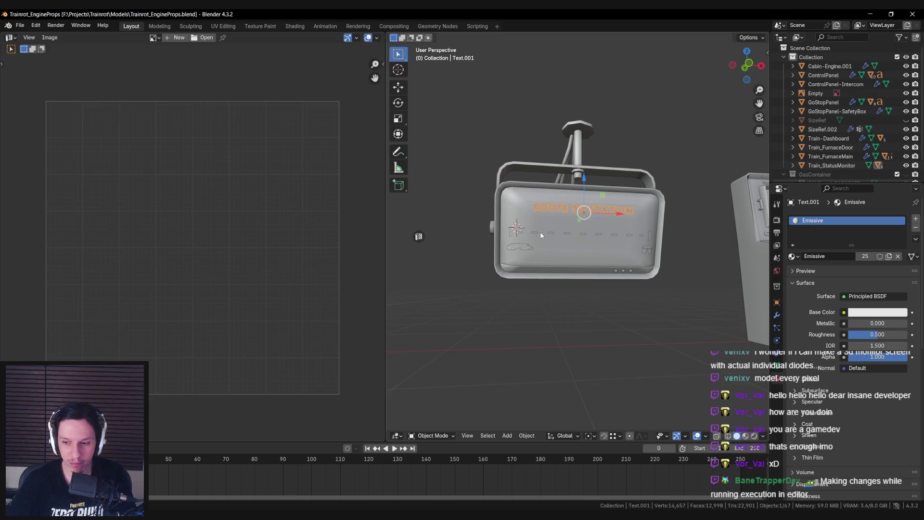
pyautogui.click(419, 236)
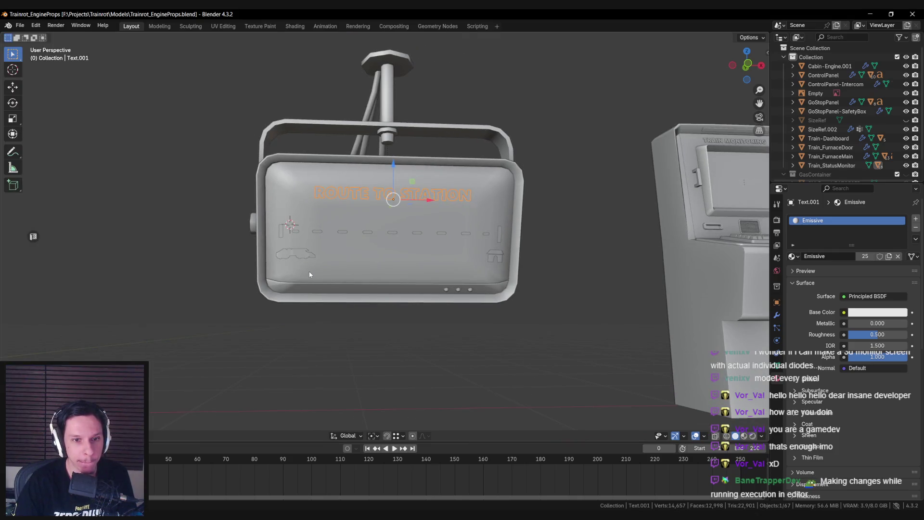
pyautogui.press('super+d')
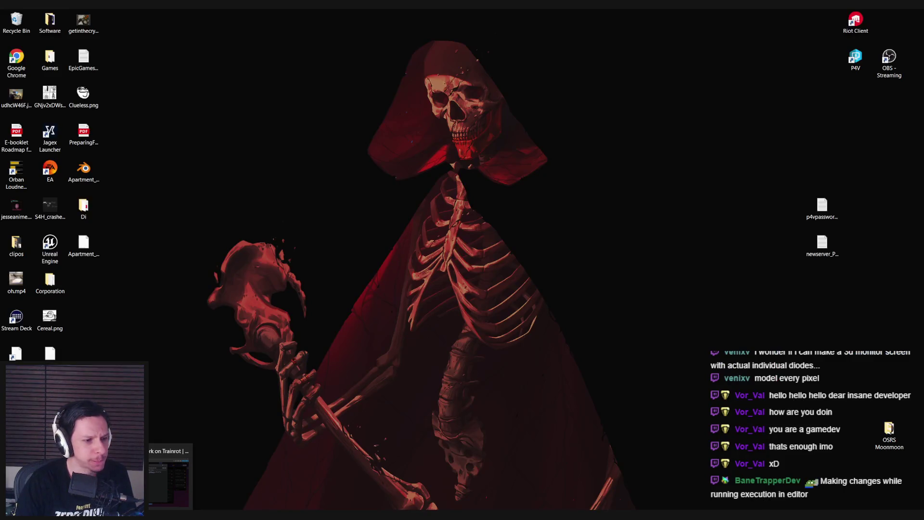
# Restore The Quota Rework card in Trello, then switch to the Trainrot Notion page.
pyautogui.click(171, 474)
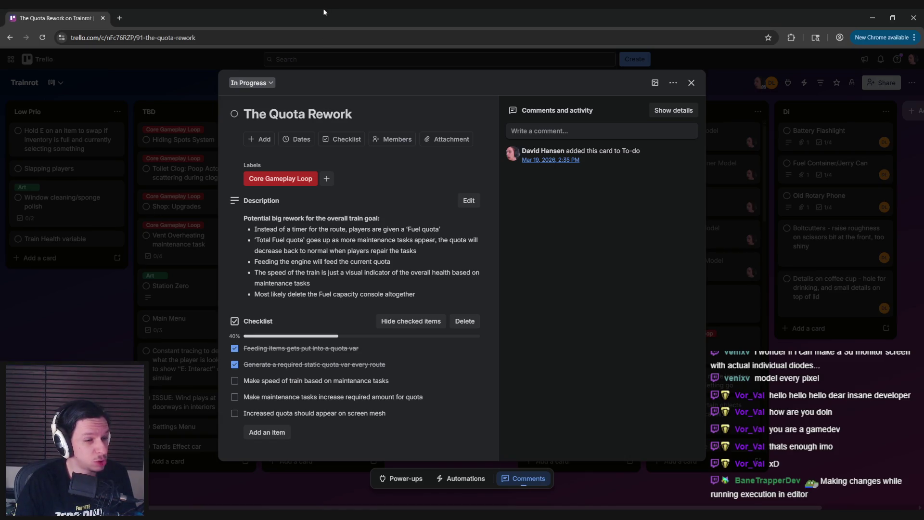
pyautogui.hotkey('alt', 'Tab')
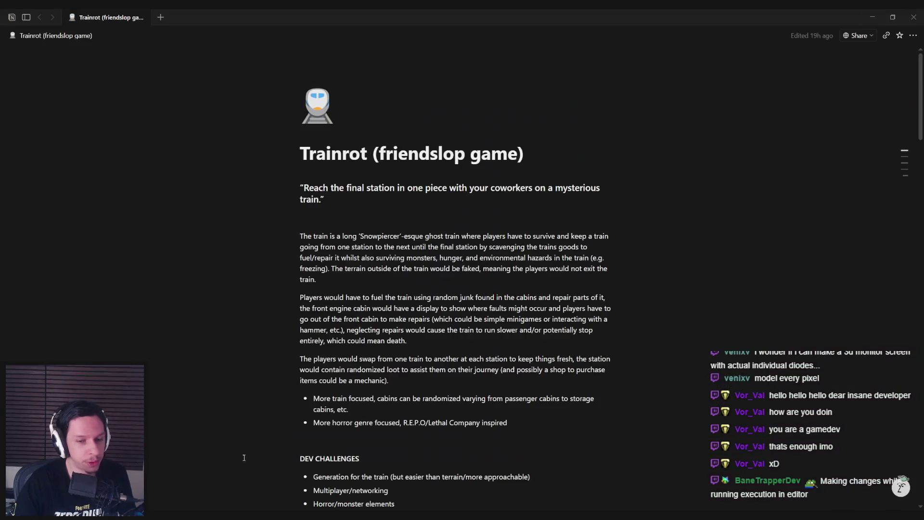
# Scroll the Trainrot page to the Playable Proof of Concept checklist and glance at Unreal.
pyautogui.scroll(-15, 346, 360)
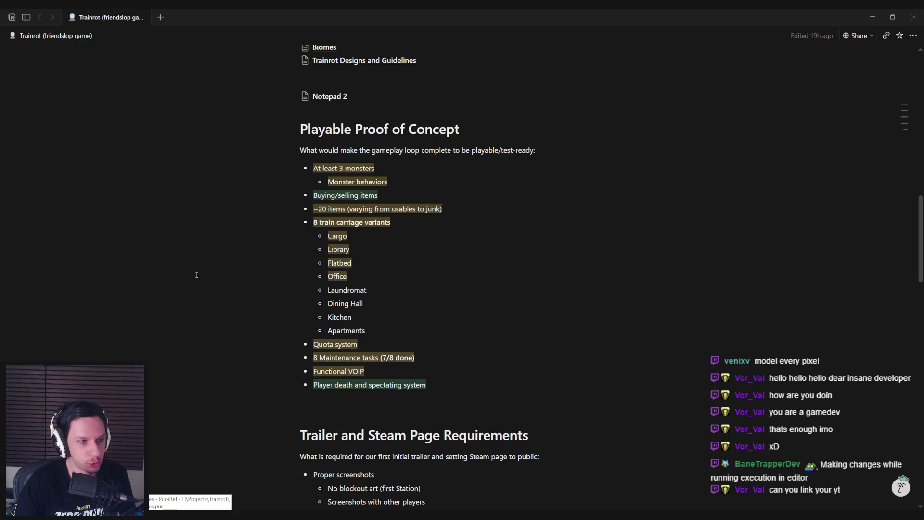
pyautogui.scroll(2, 360, 320)
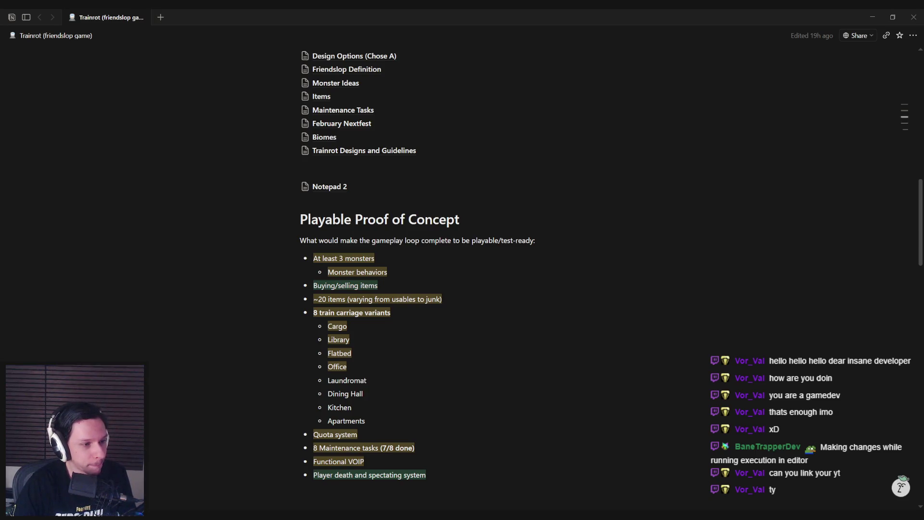
pyautogui.hotkey('alt', 'Tab')
pyautogui.hotkey('alt', 'Tab')
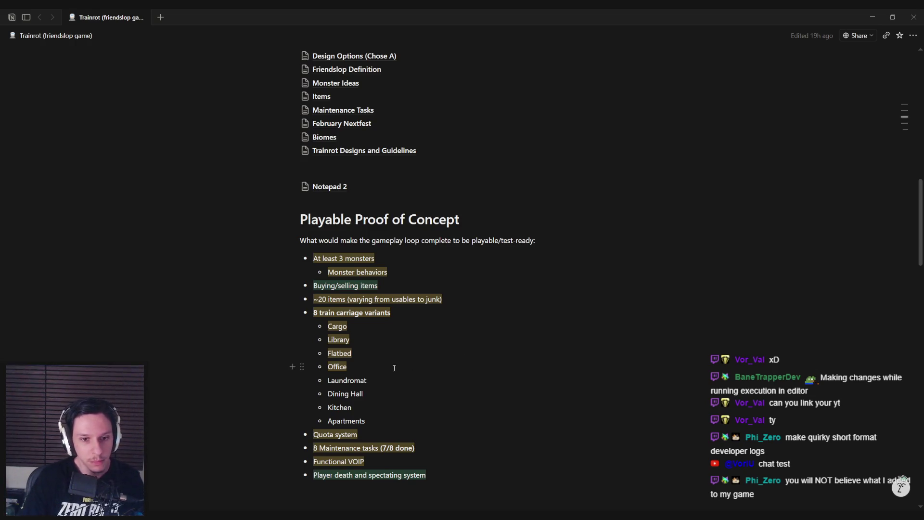
# Highlight the unfinished carriage variants Laundromat through Apartments in the Notion list.
pyautogui.scroll(1, 383, 365)
pyautogui.scroll(-2, 384, 324)
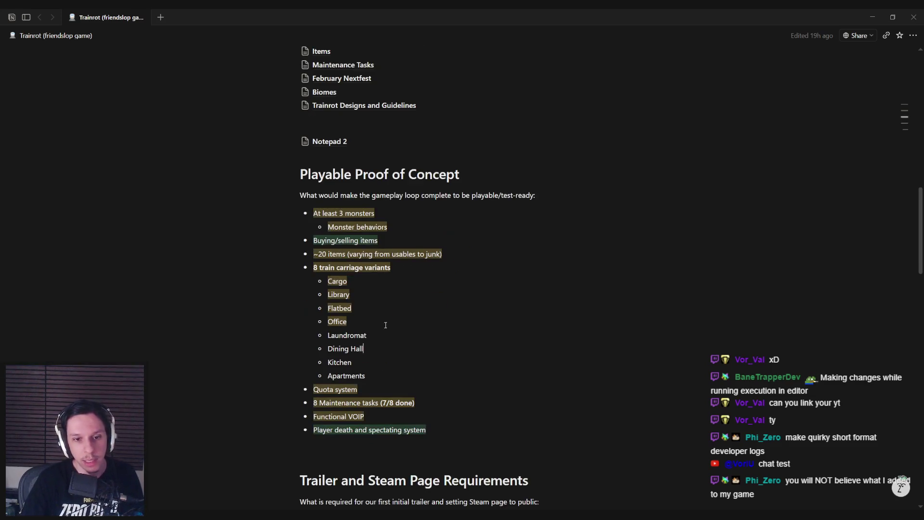
pyautogui.moveTo(372, 379); pyautogui.dragTo(330, 329)
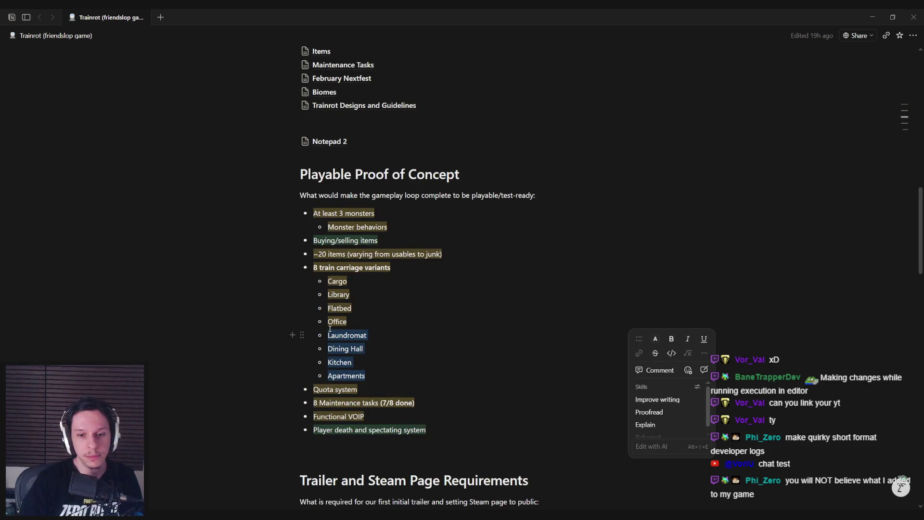
pyautogui.click(374, 376)
pyautogui.moveTo(374, 375); pyautogui.dragTo(331, 332)
pyautogui.click(390, 373)
pyautogui.moveTo(390, 372)
pyautogui.mouseDown()
pyautogui.moveTo(351, 363)
pyautogui.moveTo(337, 335)
pyautogui.moveTo(356, 362)
pyautogui.moveTo(377, 369)
pyautogui.mouseUp()
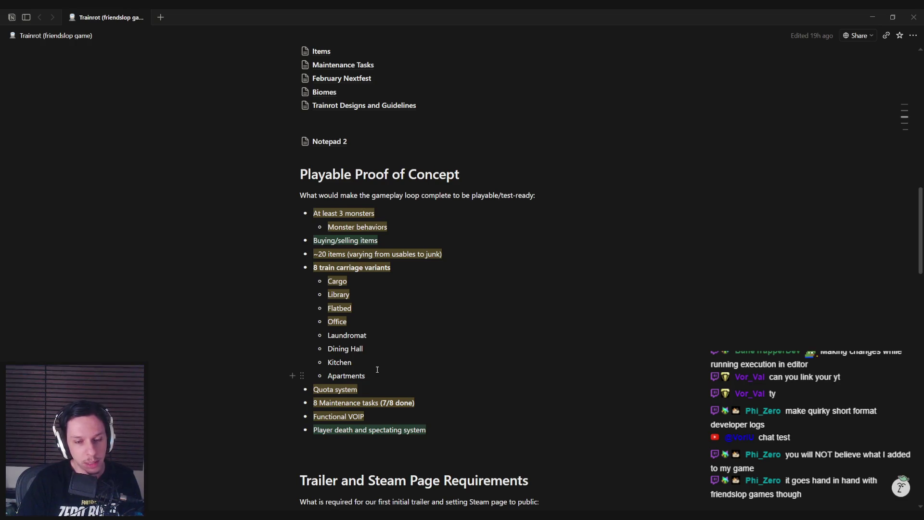
# Return to the Unreal editor and tilt the view up toward the pipes by the monitor.
pyautogui.scroll(-3, 377, 370)
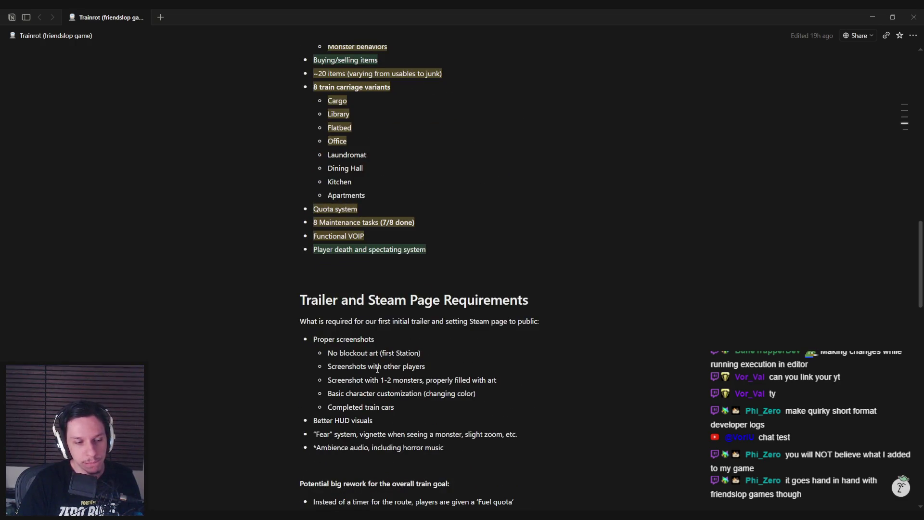
pyautogui.scroll(2, 377, 368)
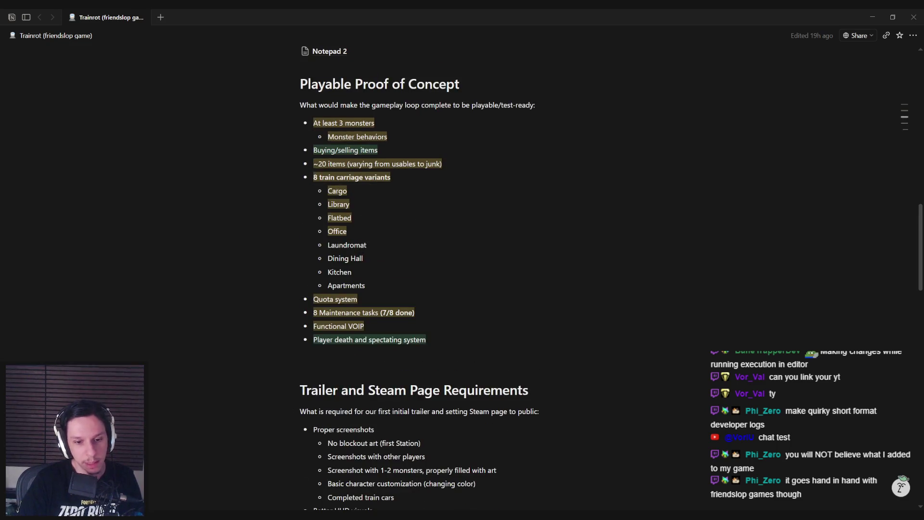
pyautogui.hotkey('alt', 'Tab')
pyautogui.moveTo(286, 127); pyautogui.dragTo(371, 184)
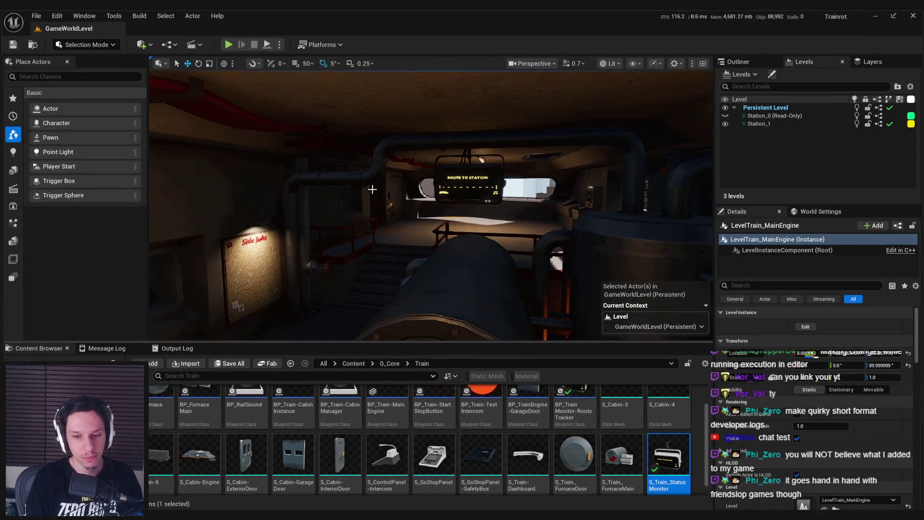
# Play the level and climb onto the large cylinder to view the status monitor.
pyautogui.hotkey('alt', 'p')
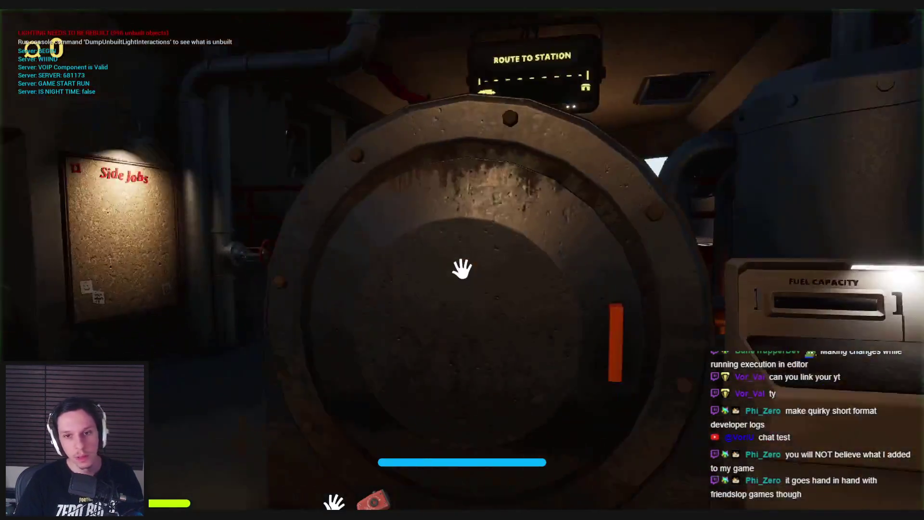
pyautogui.press('w')
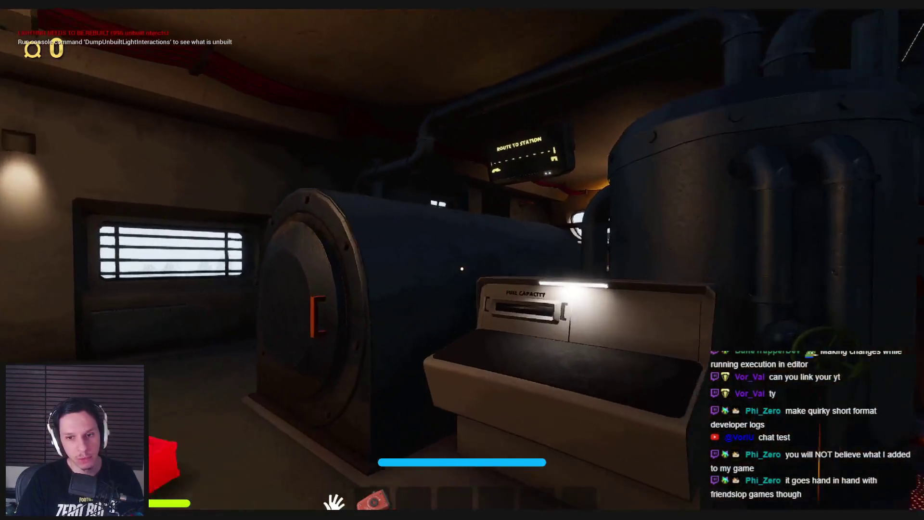
pyautogui.press('space')
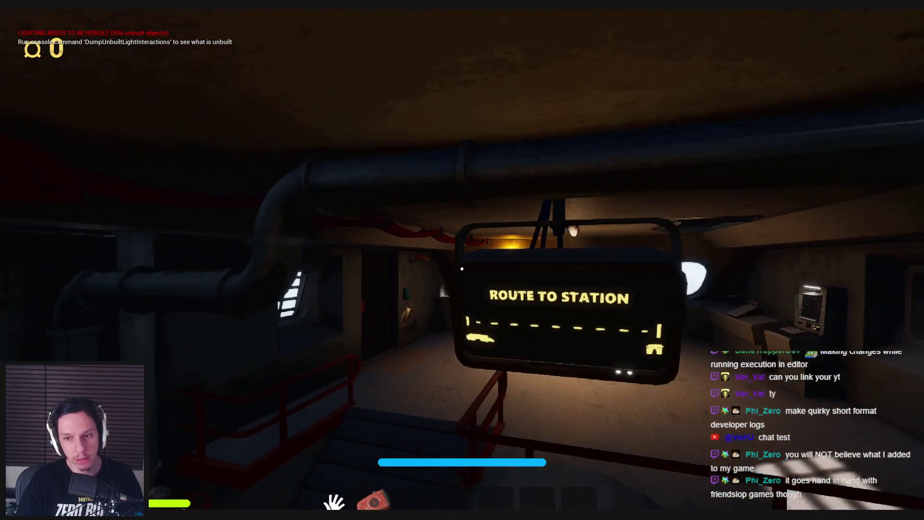
pyautogui.press('space')
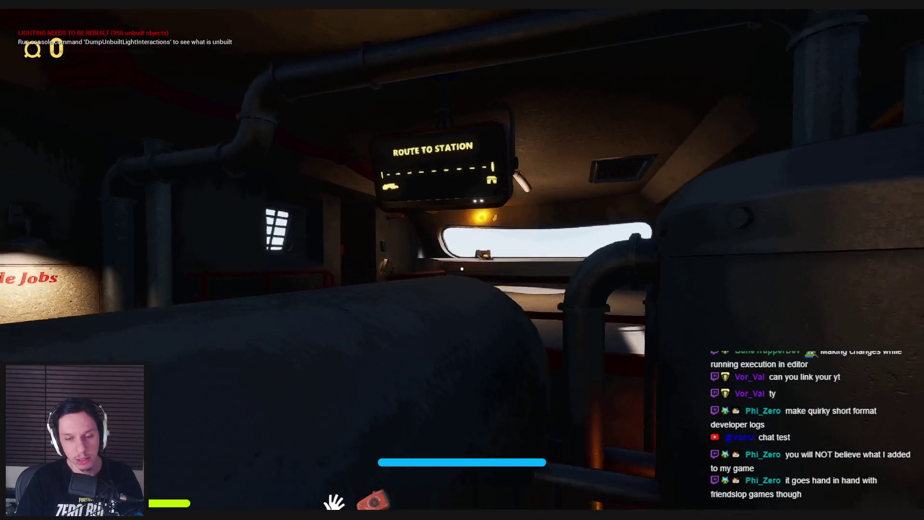
pyautogui.press('w')
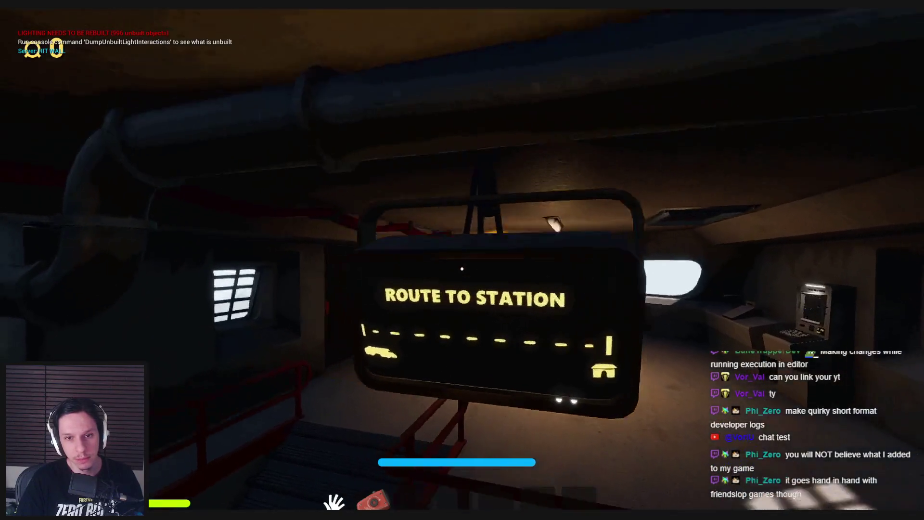
pyautogui.press('s')
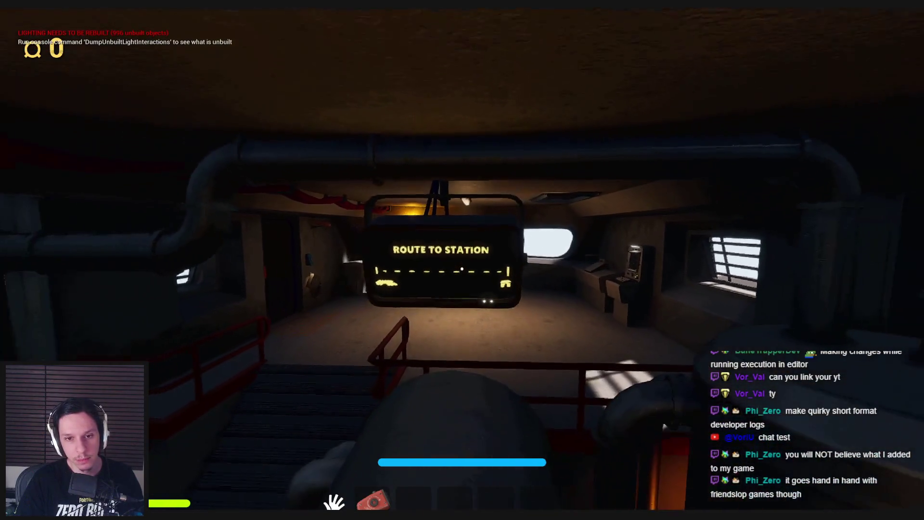
# Walk to the window ledge, press the START/STOP button twice, and throw the ball at the hoop.
pyautogui.press('w')
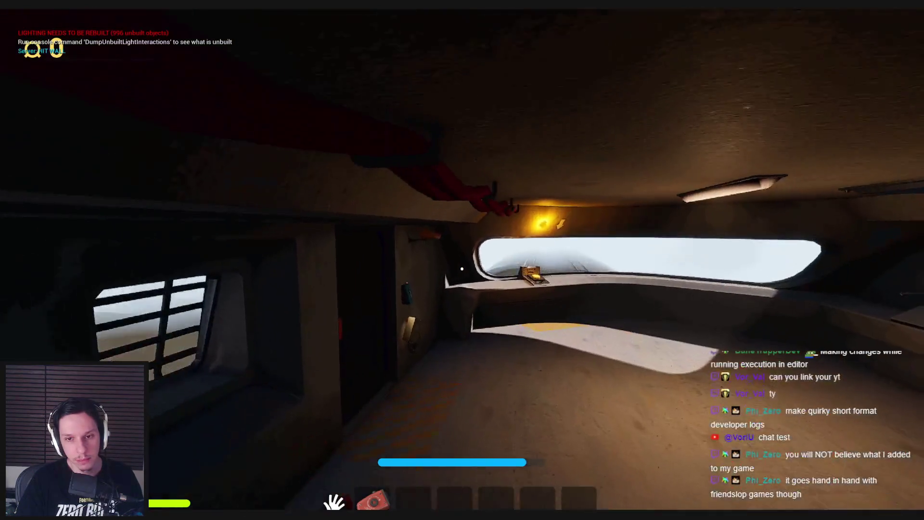
pyautogui.press('w')
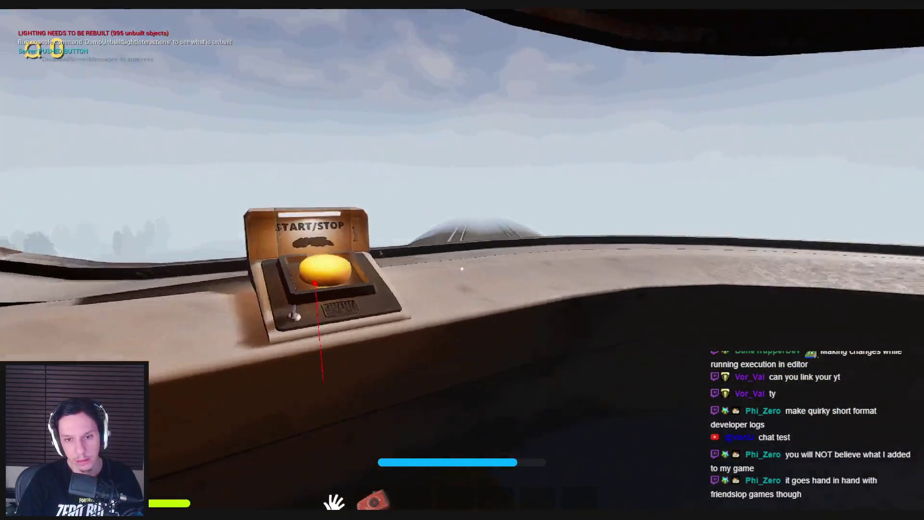
pyautogui.click(462, 269)
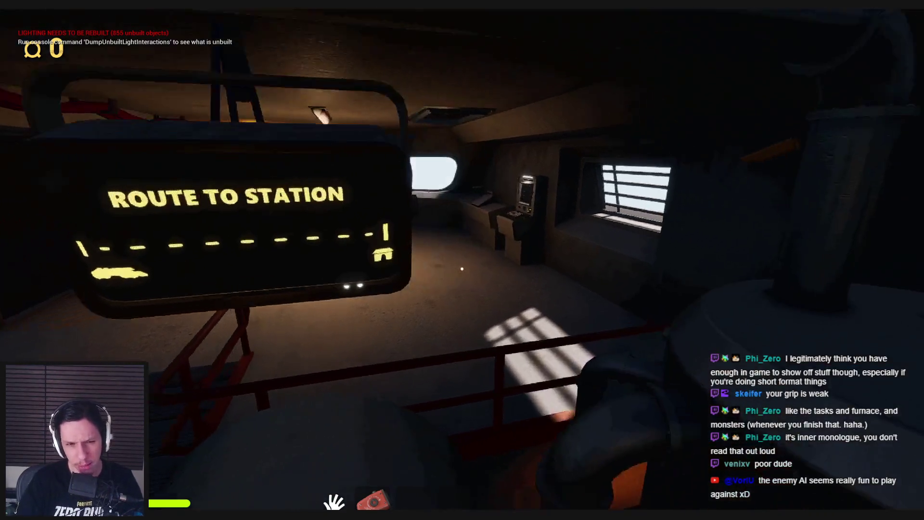
pyautogui.hotkey('shift', 'w')
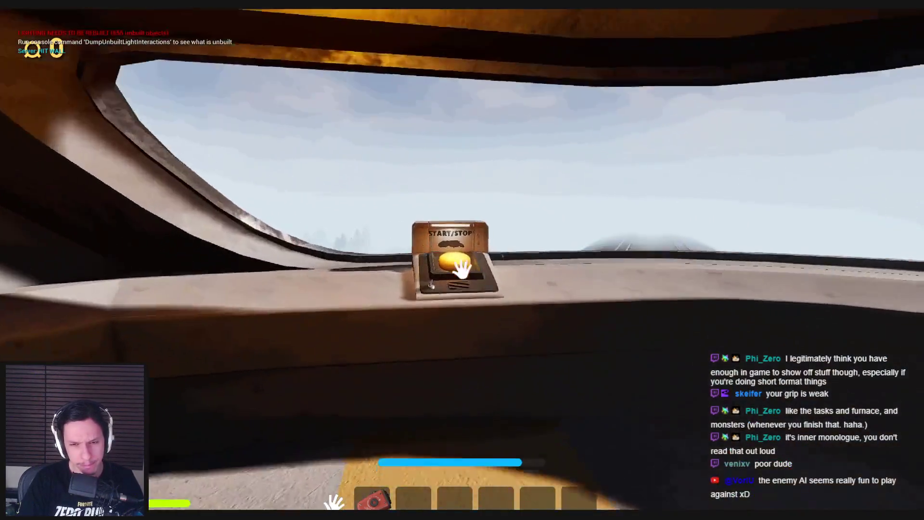
pyautogui.click(462, 269)
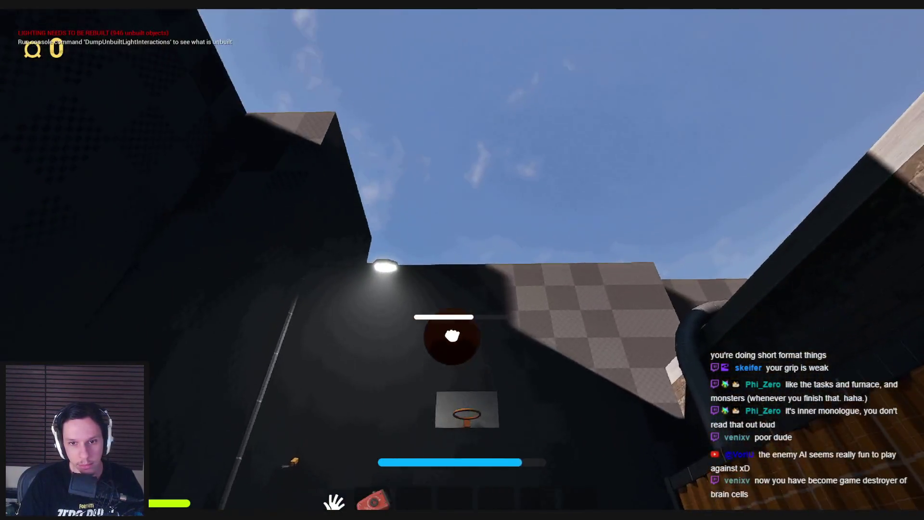
pyautogui.click(460, 284)
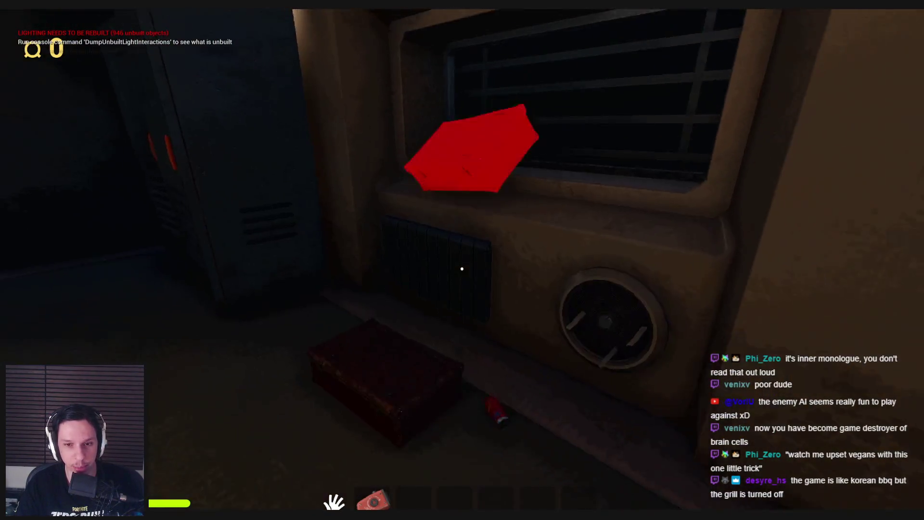
# Drop the red bag on the corridor floor beneath the window by the lockers.
pyautogui.click(462, 269)
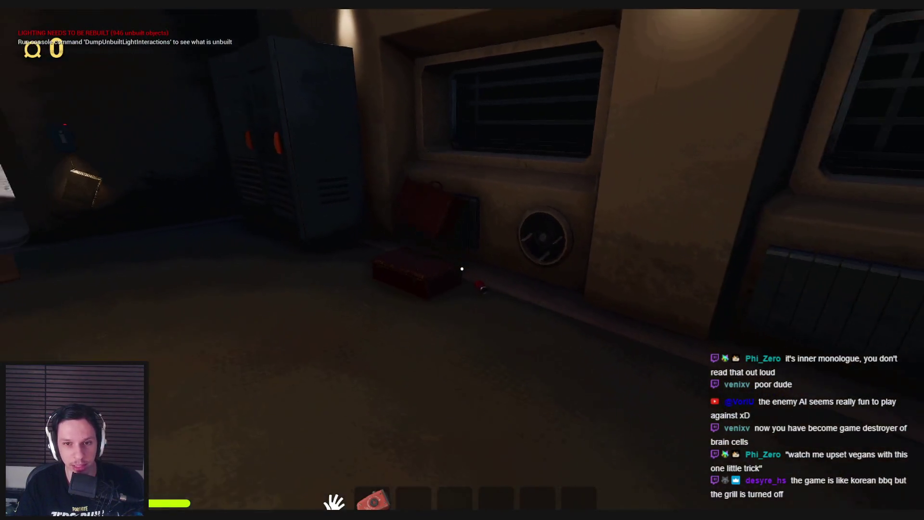
# Set the red can on the window sill and drop the dark box onto the floor.
pyautogui.click(465, 281)
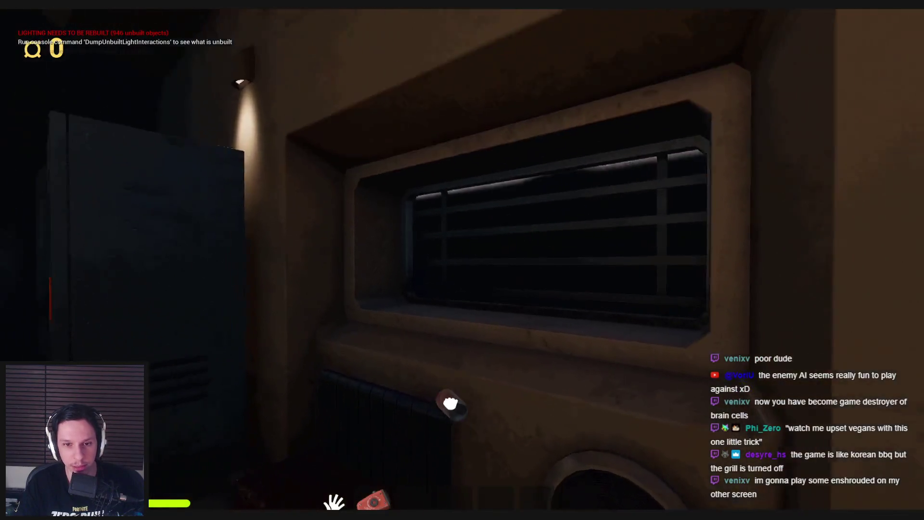
pyautogui.click(462, 269)
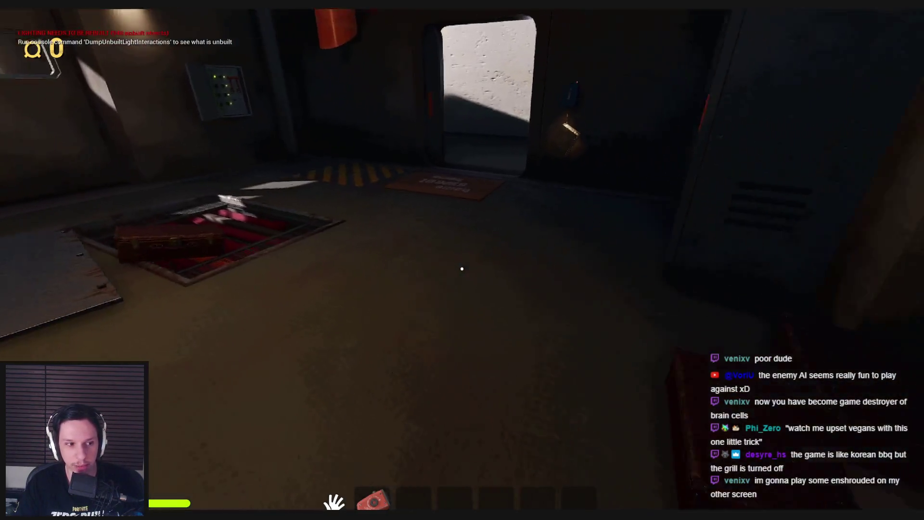
pyautogui.press('2')
pyautogui.click(463, 269)
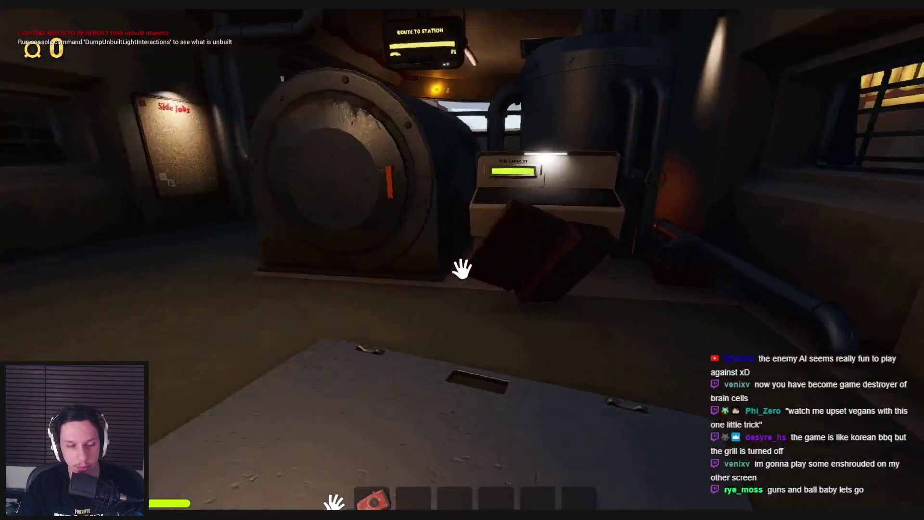
pyautogui.click(462, 269)
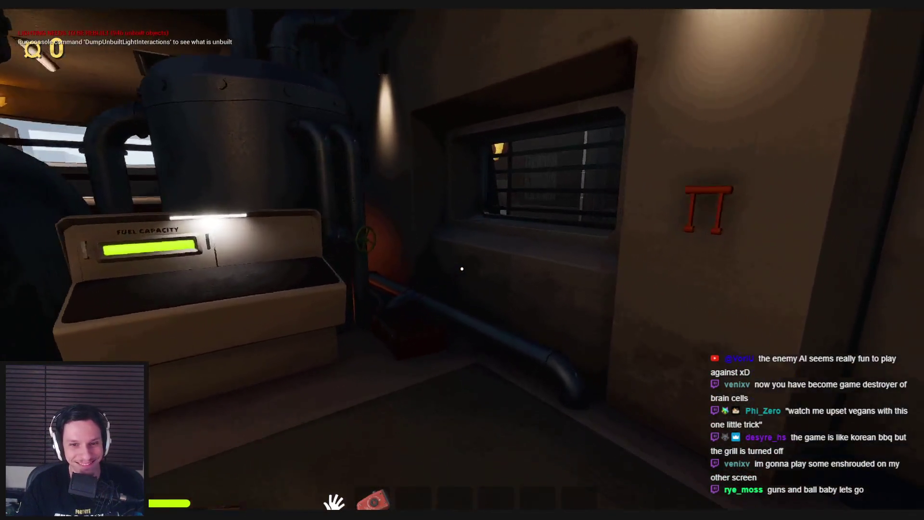
# Walk back from the round door and bring the Trainrot Inspo Spotify playlist to the front.
pyautogui.press('shift')
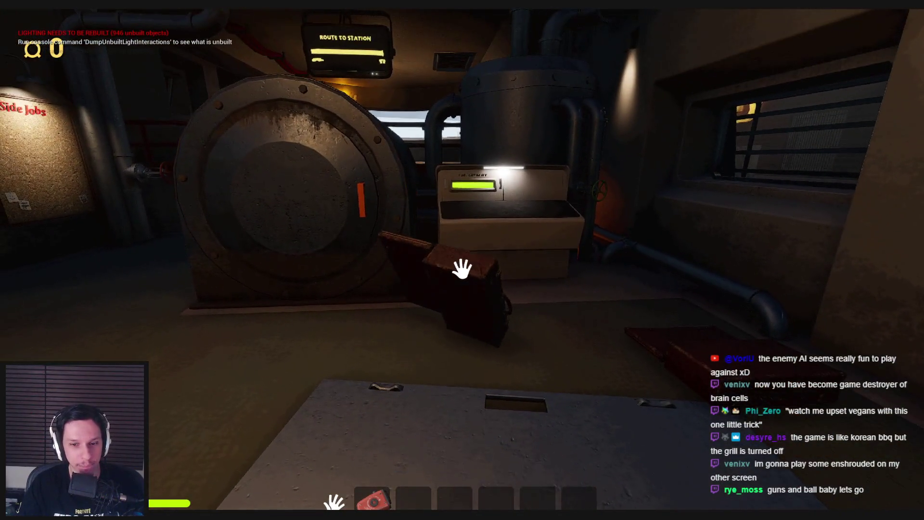
pyautogui.press('s')
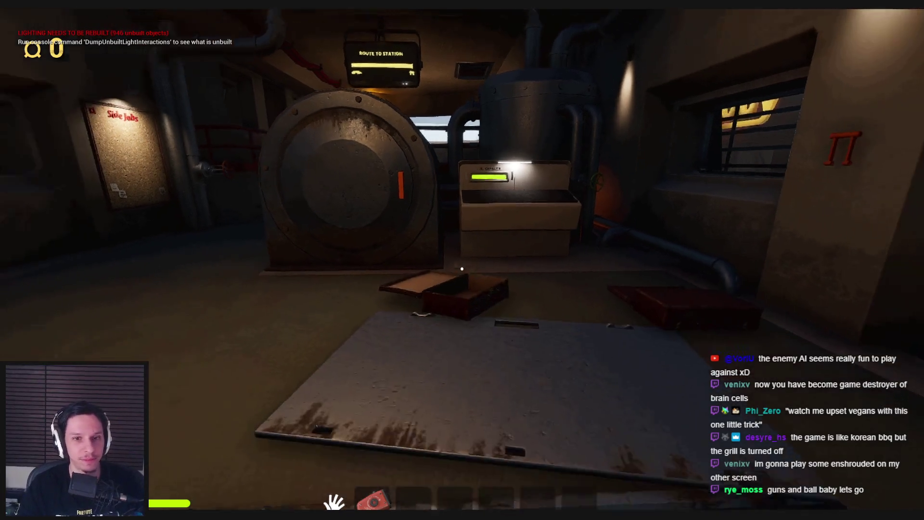
pyautogui.hotkey('alt', 'Tab')
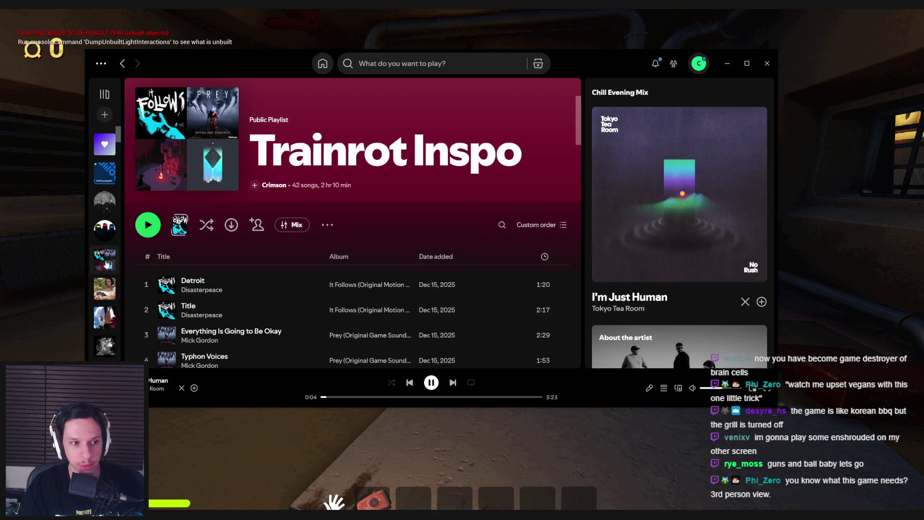
# Minimize Spotify, walk up the stairs and toggle the debug camera on and off.
pyautogui.click(727, 63)
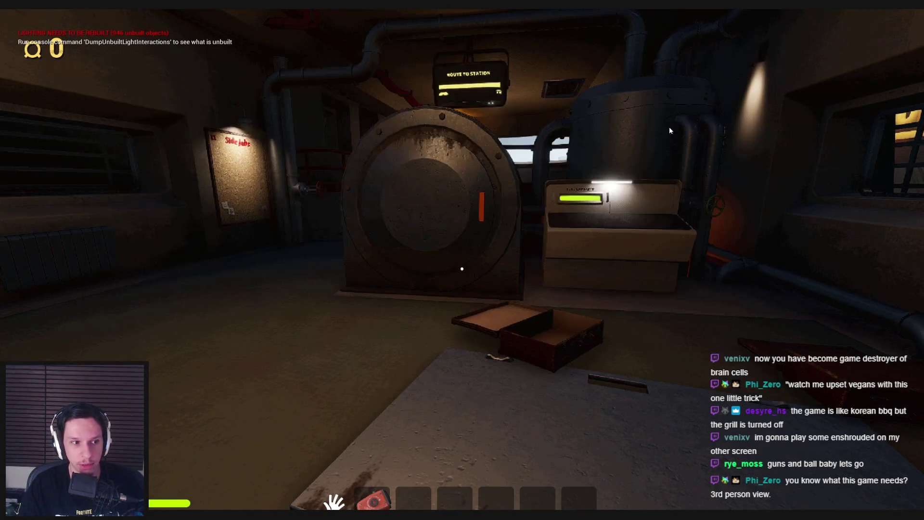
pyautogui.press('w')
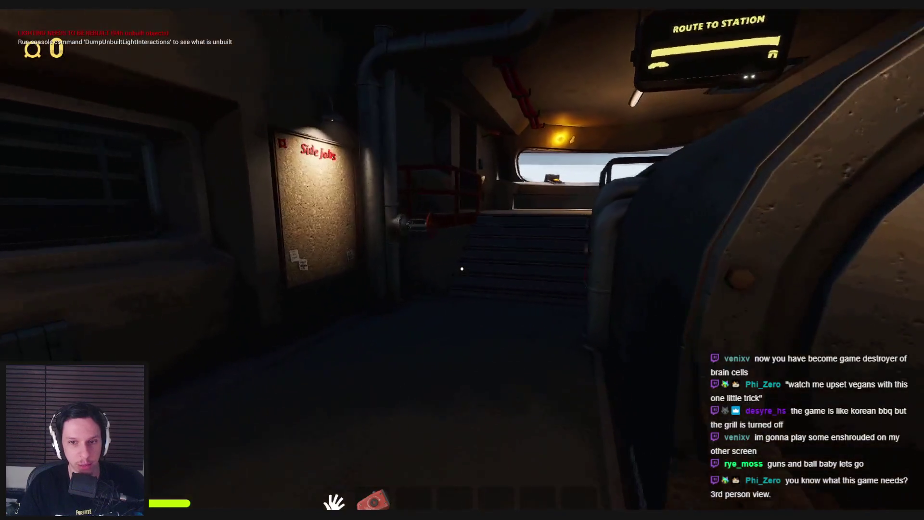
pyautogui.press('w')
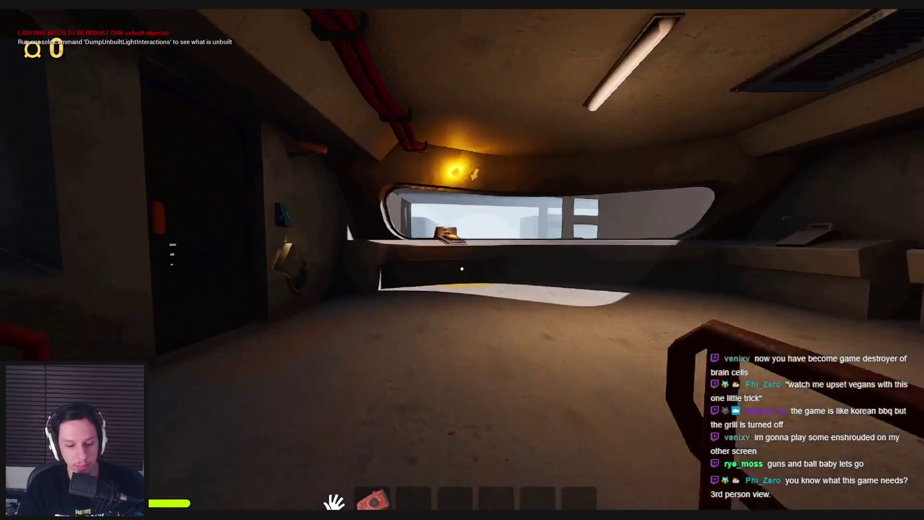
pyautogui.press(';')
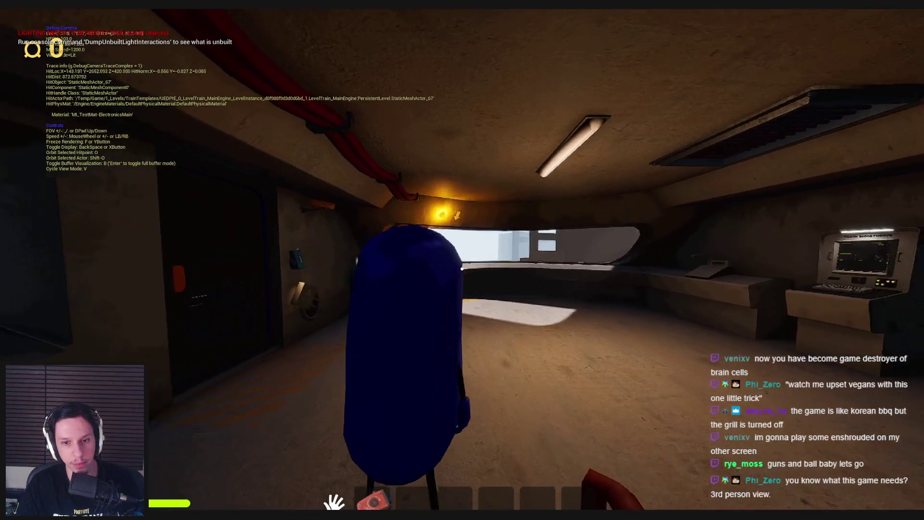
pyautogui.press(';')
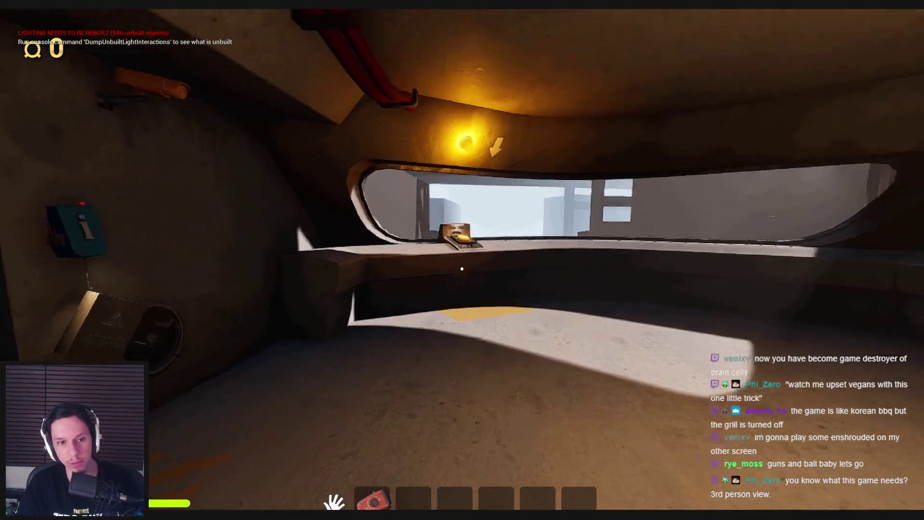
# Walk through the pipe room and up into the monitoring room to the SELL FOR wall.
pyautogui.press('w')
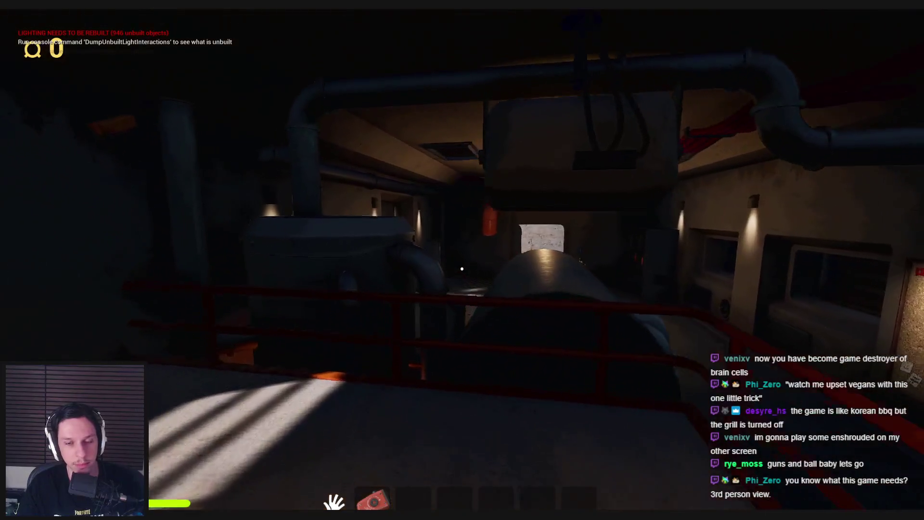
pyautogui.click(461, 269)
pyautogui.press('w')
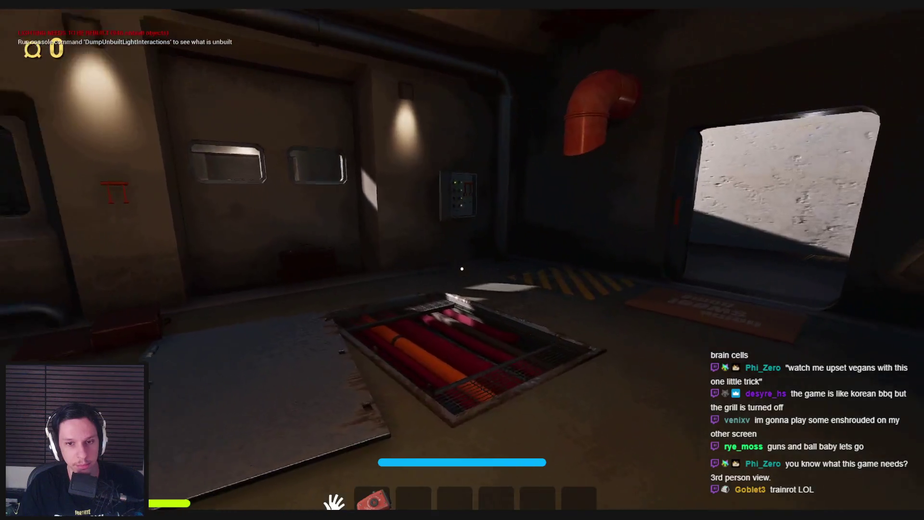
pyautogui.press('w')
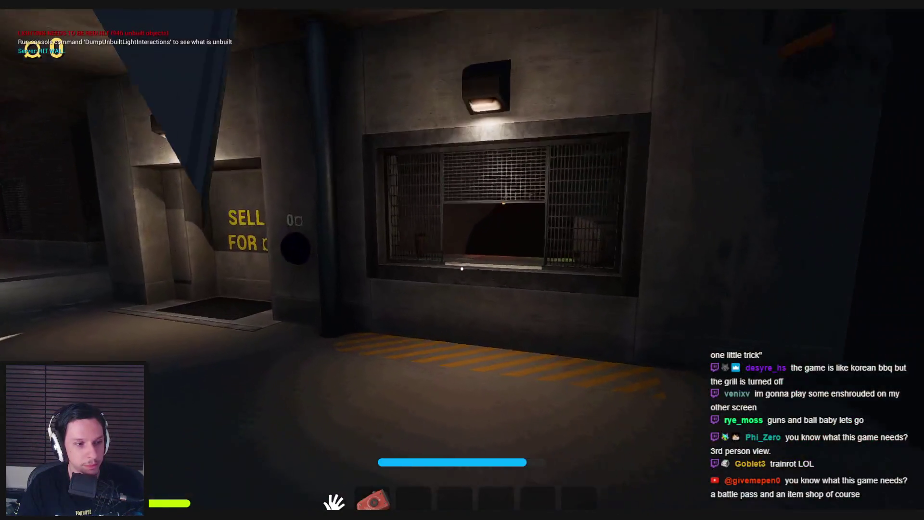
pyautogui.press('w')
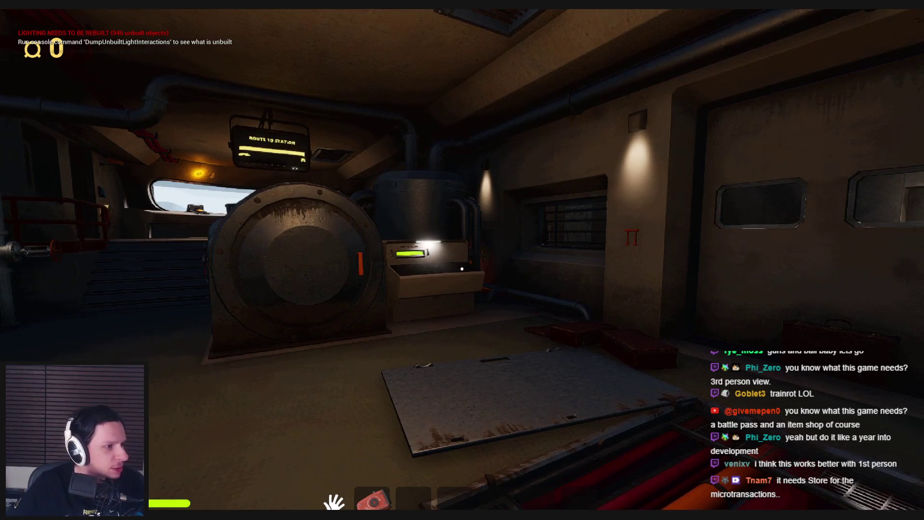
# Climb onto the machine and approach the ROUTE TO STATION sign, then back away.
pyautogui.press('w')
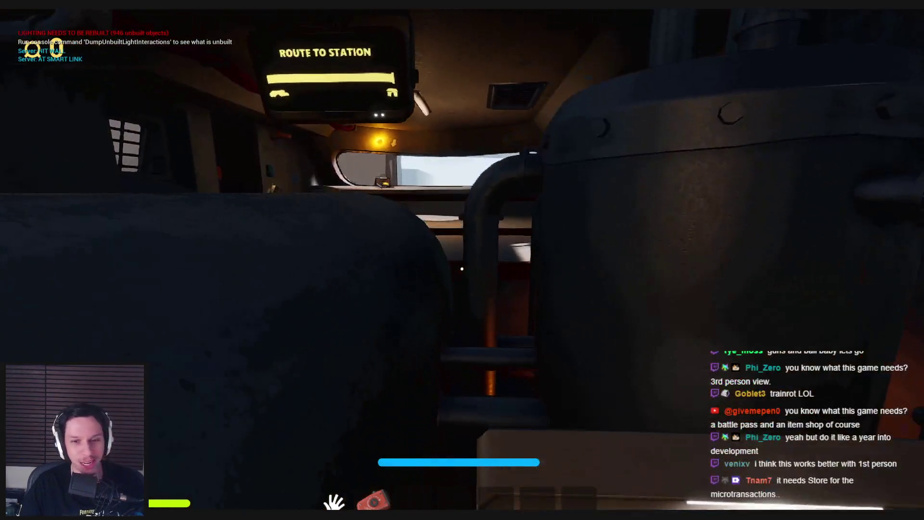
pyautogui.press('w')
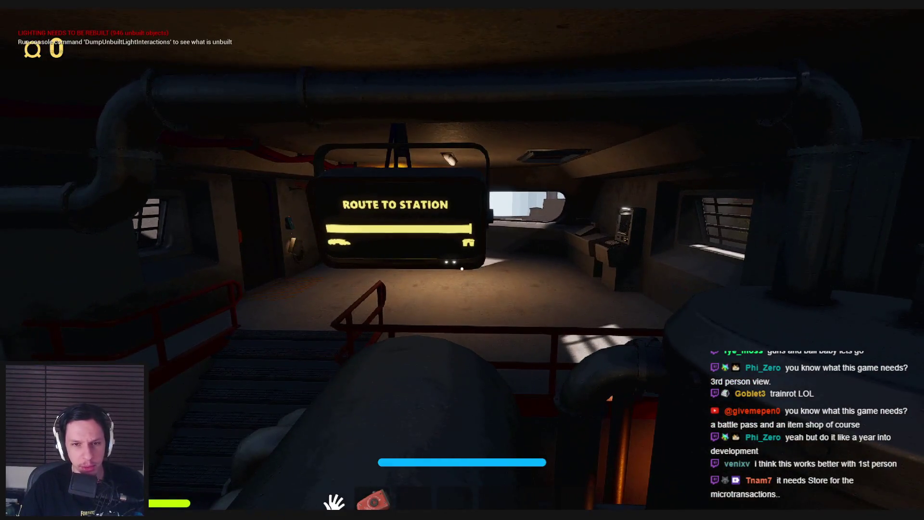
pyautogui.press('w')
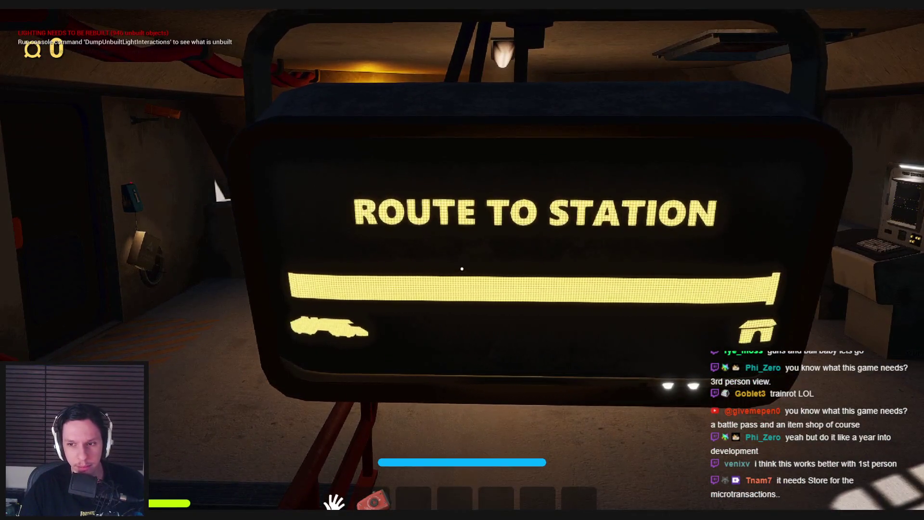
pyautogui.press('s')
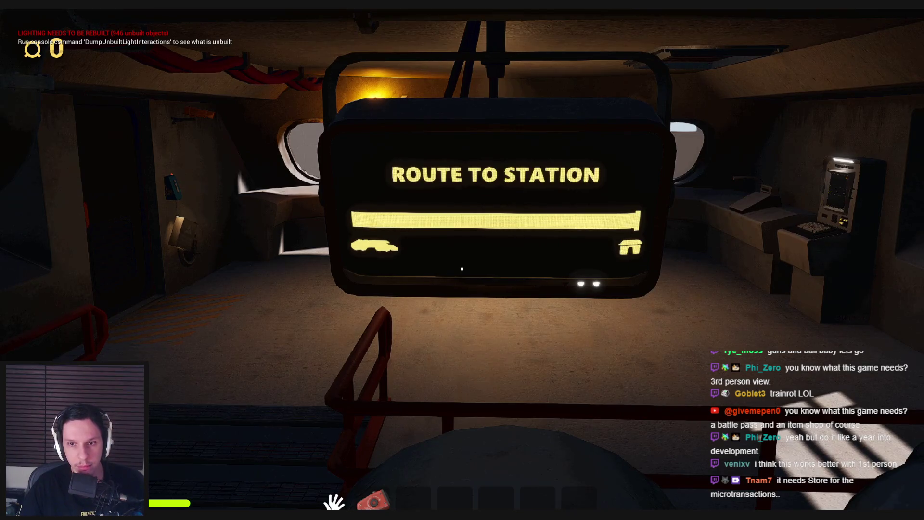
# Widen the view and select an 886x601 screenshot region around the ROUTE TO STATION monitor.
pyautogui.rightClick(462, 269)
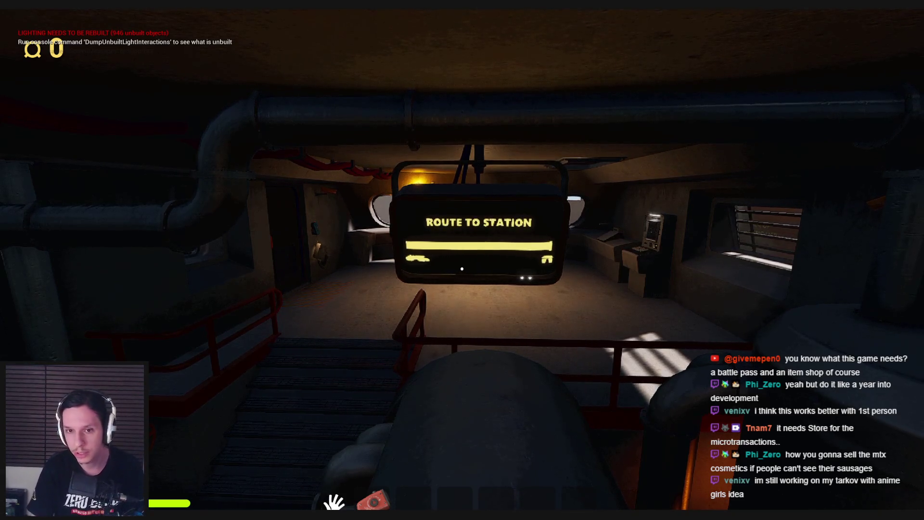
pyautogui.press('Print')
pyautogui.moveTo(340, 171); pyautogui.dragTo(660, 388)
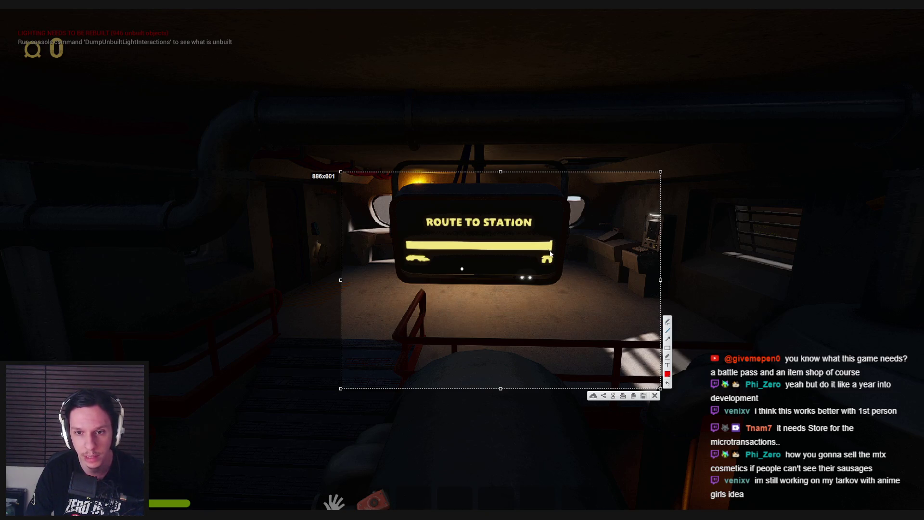
# Mark the progress bar with a red line in the Lightshot capture, then cancel it.
pyautogui.hotkey('ctrl', 'c')
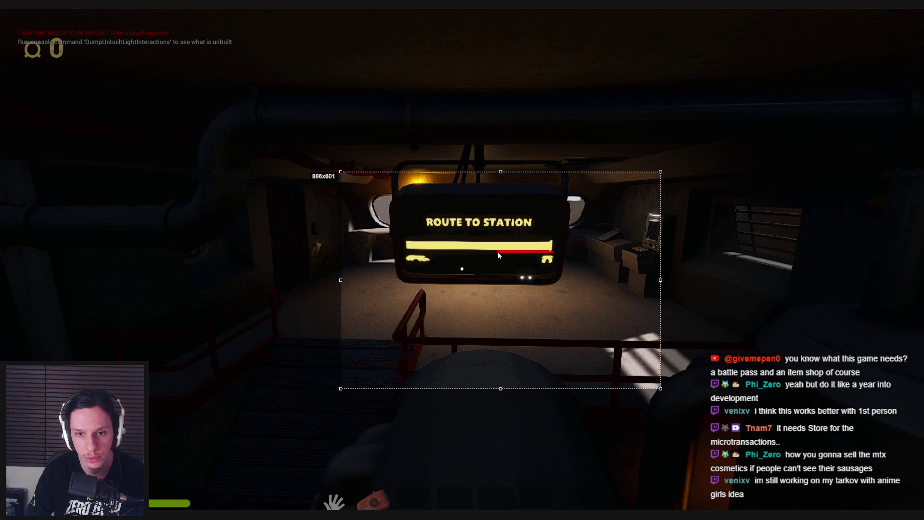
pyautogui.moveTo(498, 253); pyautogui.dragTo(499, 253)
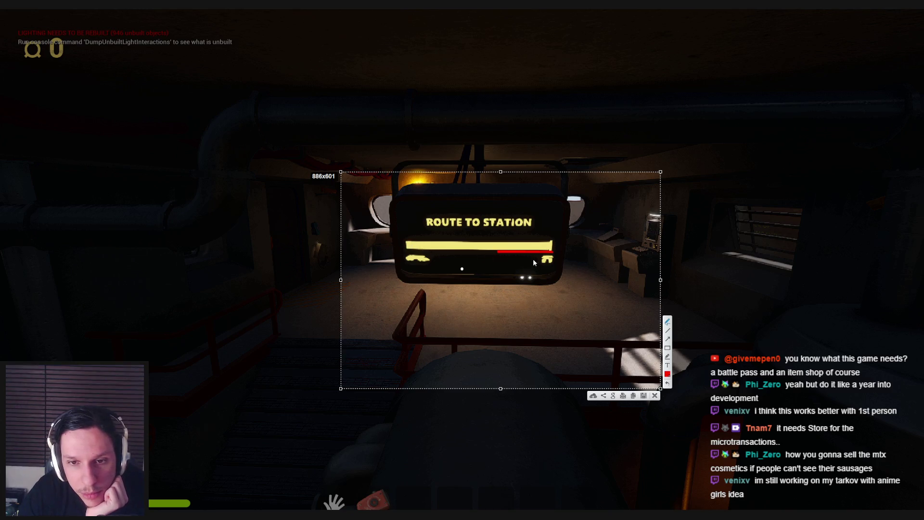
pyautogui.moveTo(498, 255)
pyautogui.mouseDown()
pyautogui.moveTo(554, 255)
pyautogui.moveTo(498, 256)
pyautogui.mouseUp()
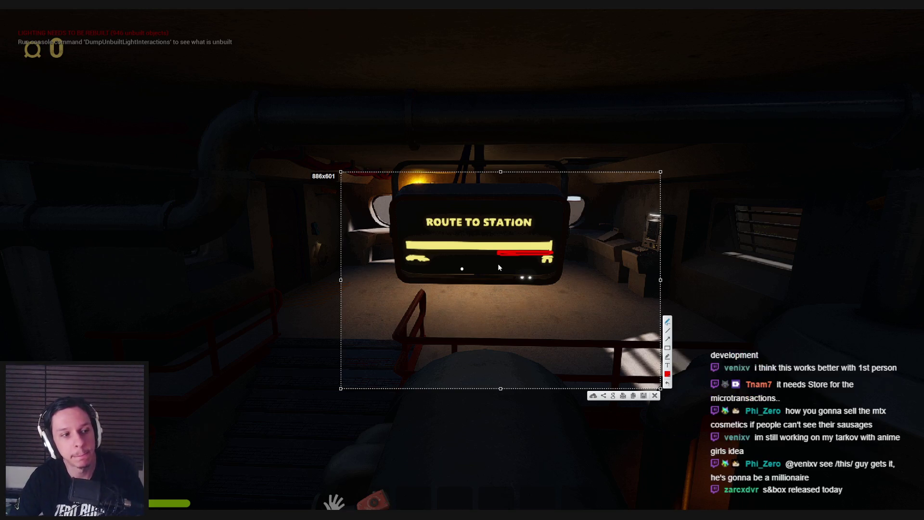
pyautogui.press('Escape')
# Walk through the red-railing hall and lit corridor into the room with the floor grate.
pyautogui.press('w')
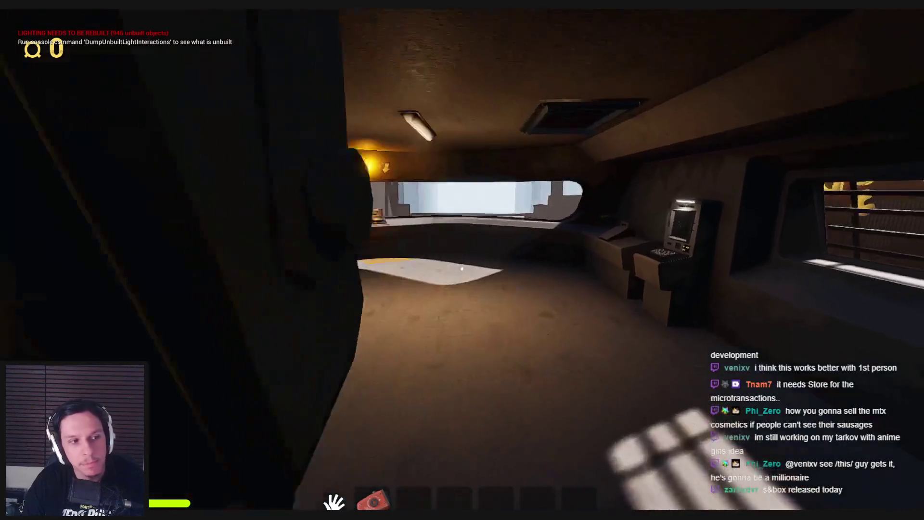
pyautogui.press('w')
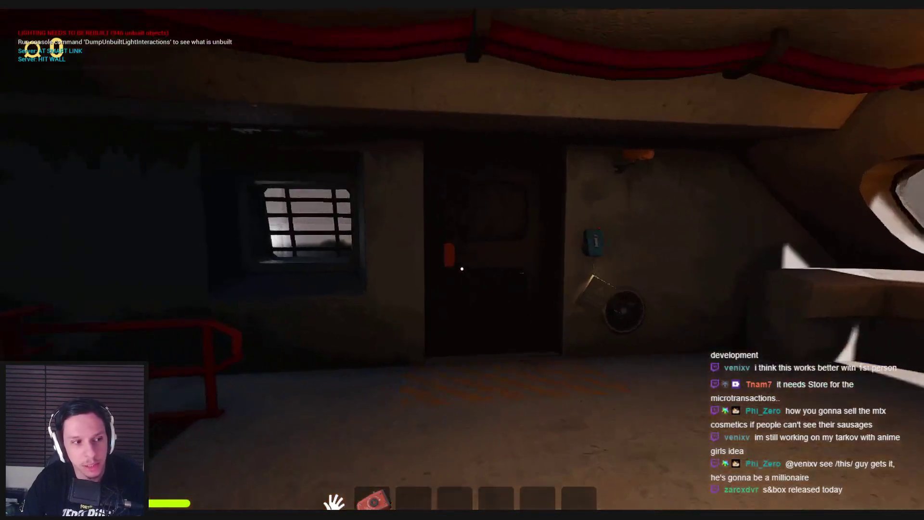
pyautogui.press('w')
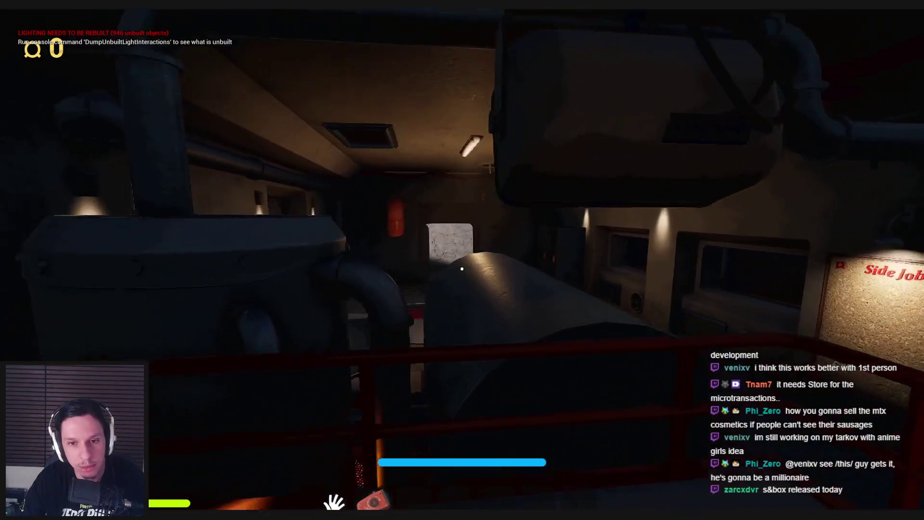
pyautogui.press('w')
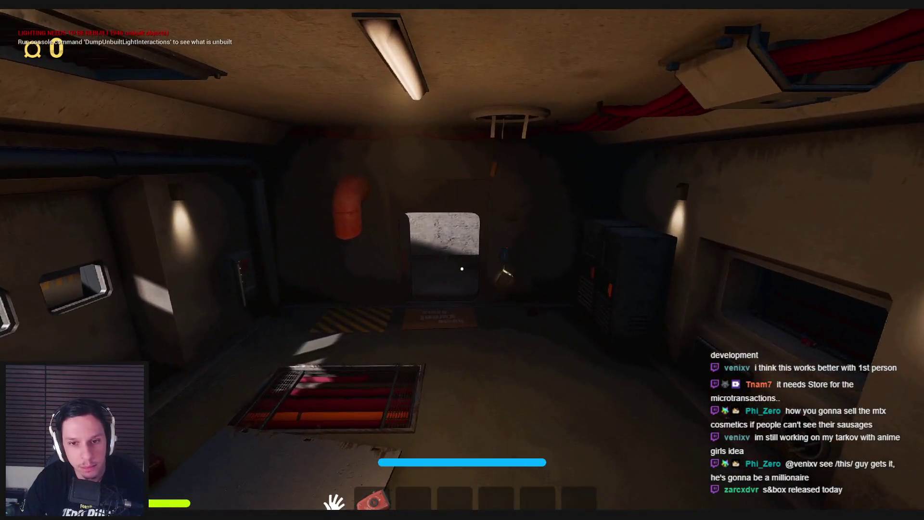
pyautogui.press('w')
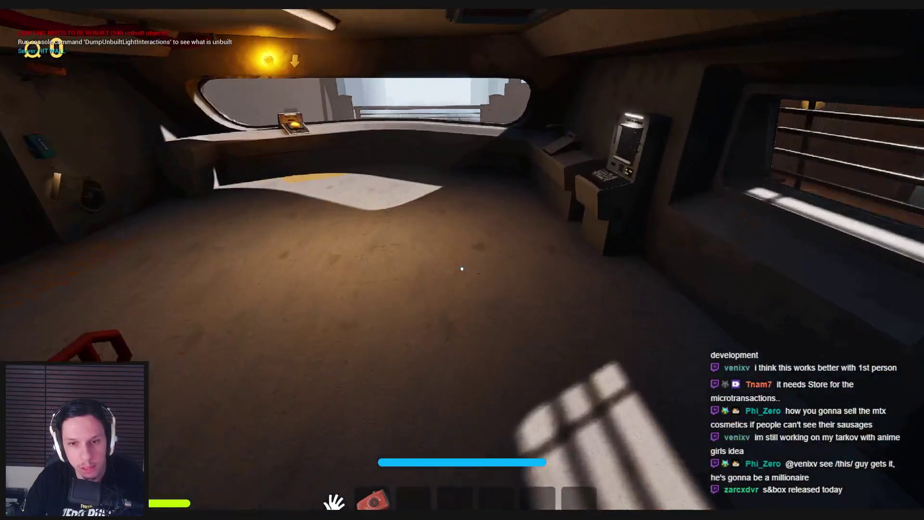
pyautogui.press('w')
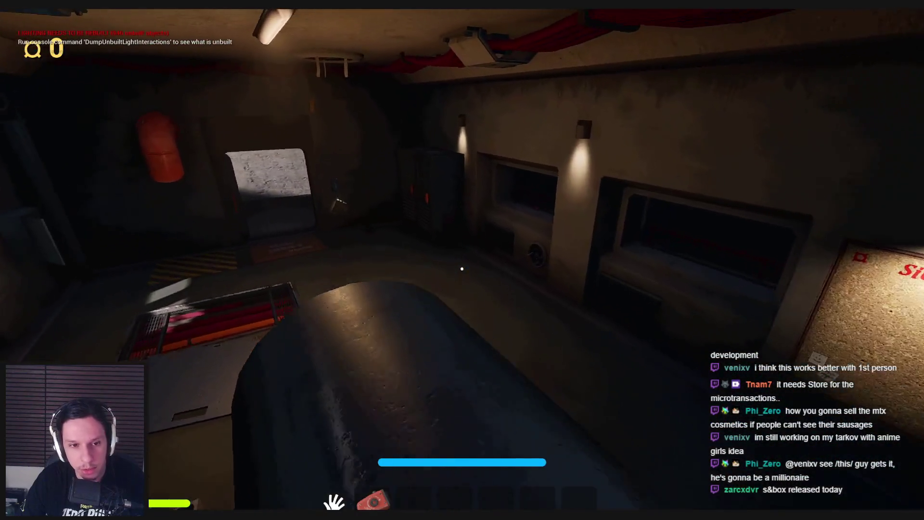
# Carry the dark box around the grate room and drop it onto the floor panel.
pyautogui.press('w')
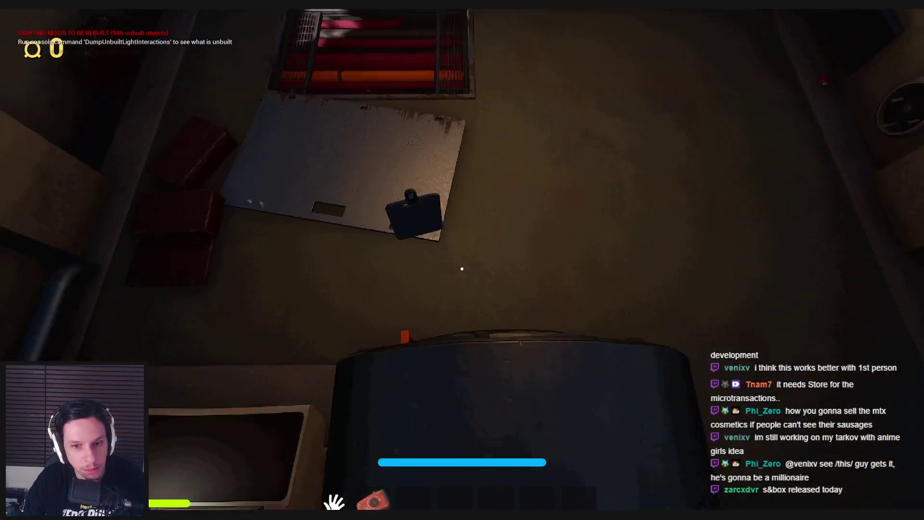
pyautogui.press('w')
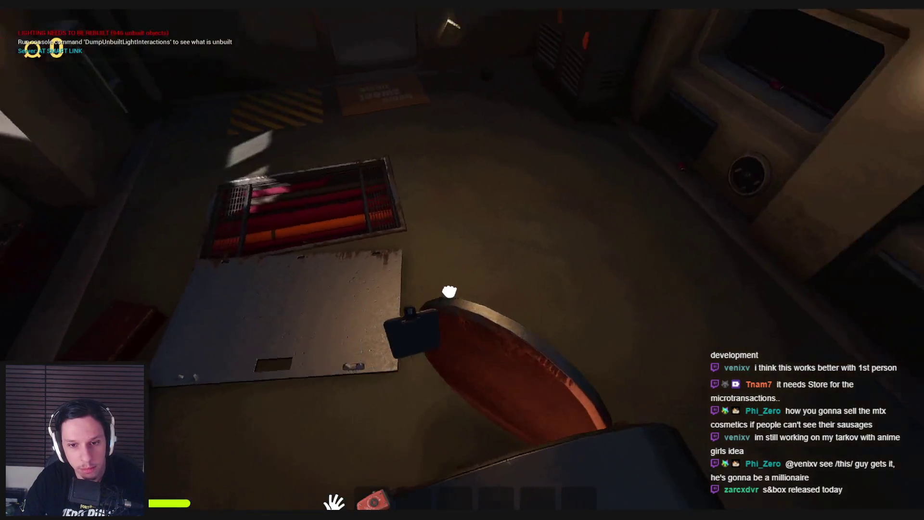
pyautogui.press('w')
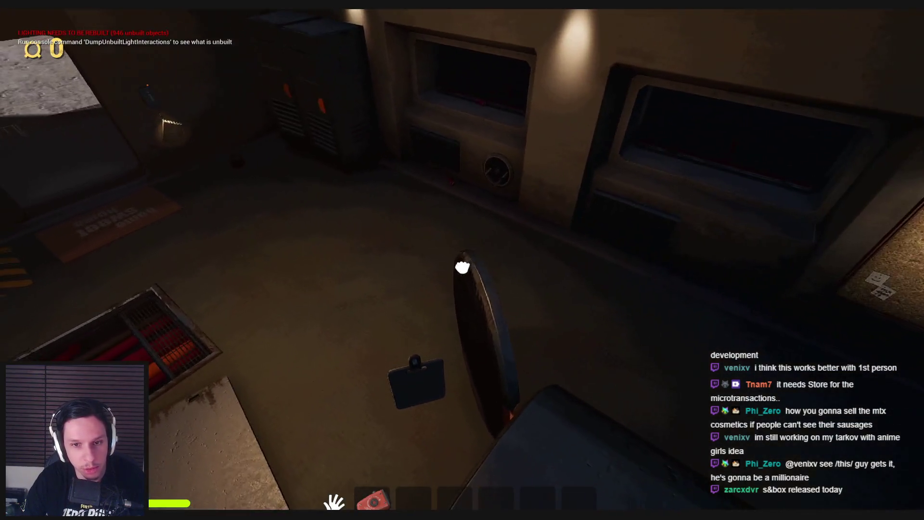
pyautogui.press('w')
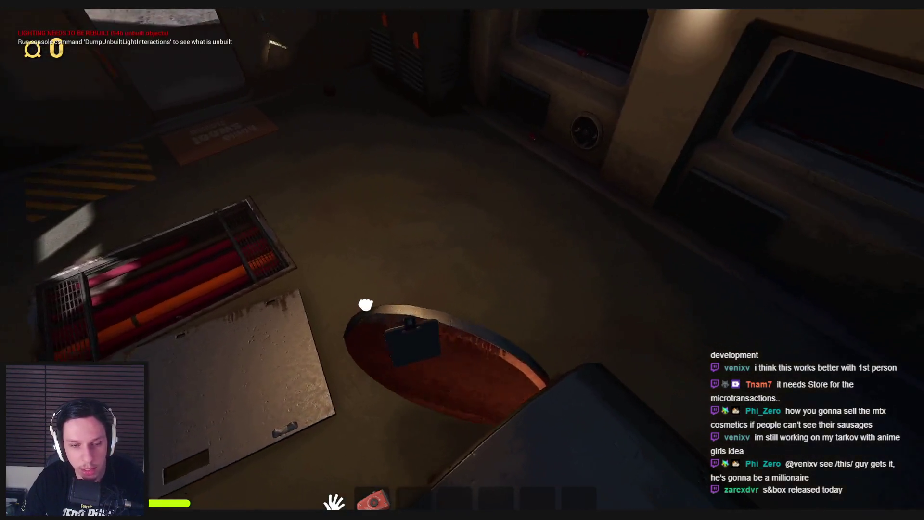
pyautogui.moveTo(366, 304)
pyautogui.mouseDown()
pyautogui.moveTo(367, 270)
pyautogui.moveTo(462, 269)
pyautogui.mouseUp()
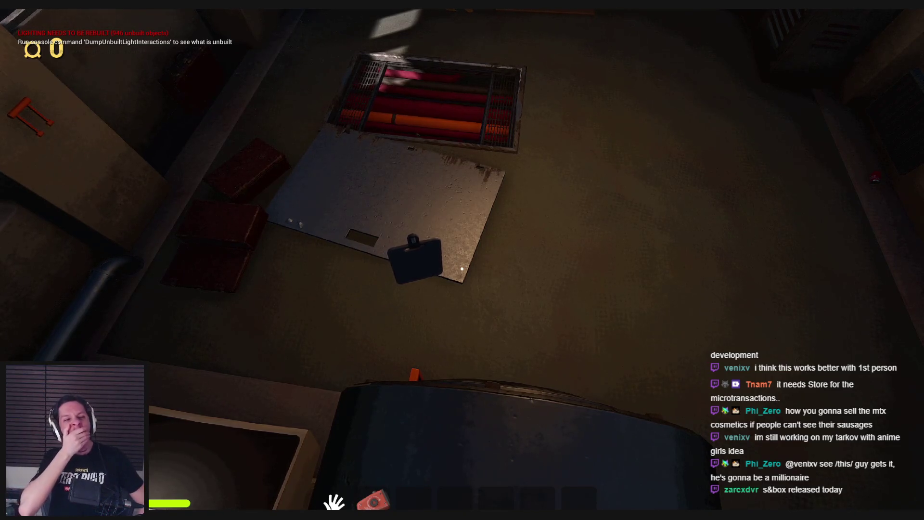
# Lift open the red round hatch lid, then stop Play-In-Editor.
pyautogui.press('w')
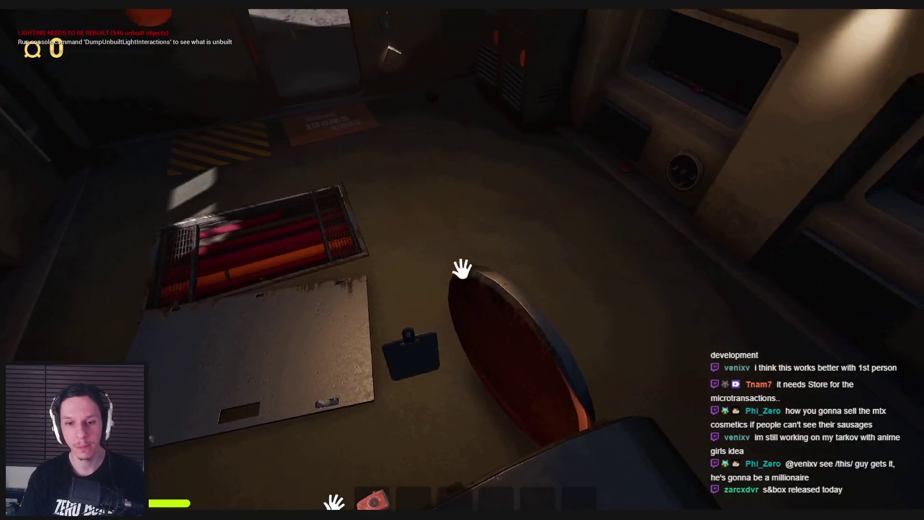
pyautogui.moveTo(462, 268)
pyautogui.mouseDown()
pyautogui.moveTo(336, 189)
pyautogui.moveTo(279, 128)
pyautogui.moveTo(536, 196)
pyautogui.moveTo(234, 236)
pyautogui.moveTo(450, 231)
pyautogui.moveTo(368, 201)
pyautogui.moveTo(450, 210)
pyautogui.moveTo(478, 178)
pyautogui.moveTo(420, 248)
pyautogui.moveTo(487, 194)
pyautogui.moveTo(470, 236)
pyautogui.moveTo(471, 193)
pyautogui.moveTo(463, 265)
pyautogui.mouseUp()
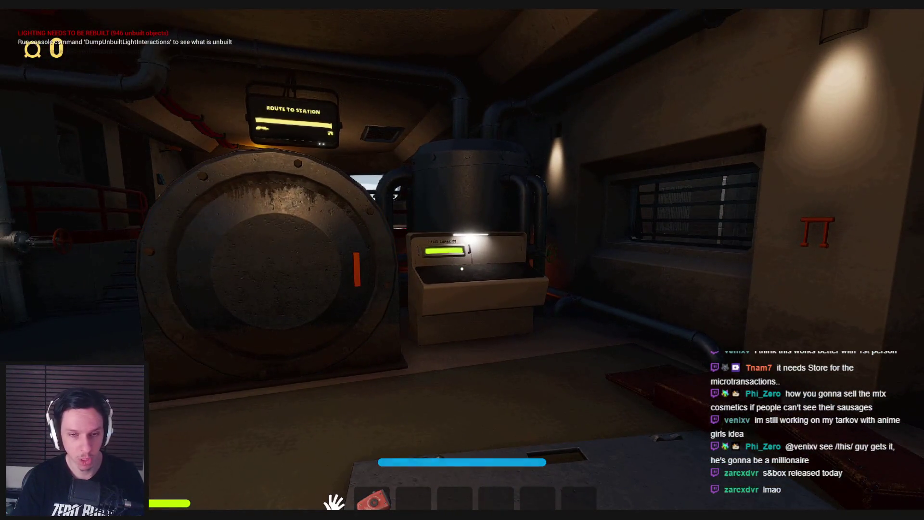
pyautogui.press('Escape')
pyautogui.press('super')
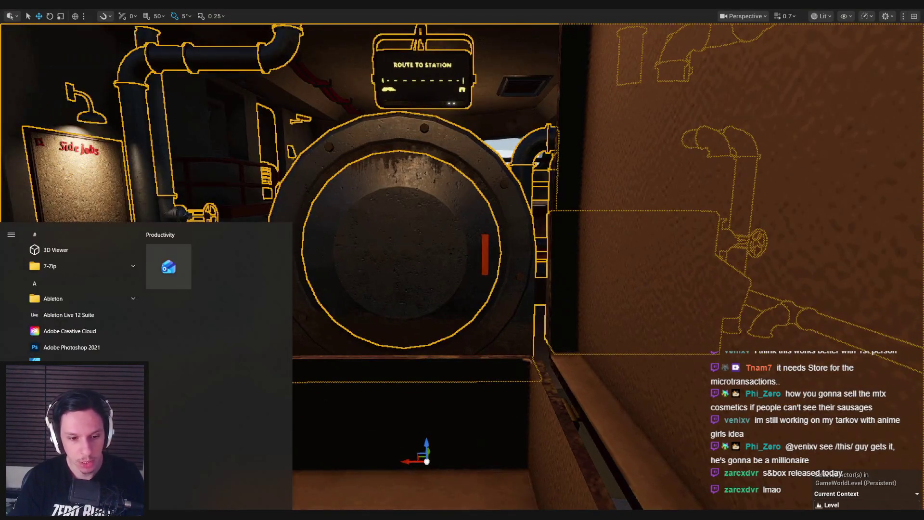
# Open Trainrot_TrainCabins_v4.blend from Blender's recent files.
pyautogui.scroll(-6, 474, 263)
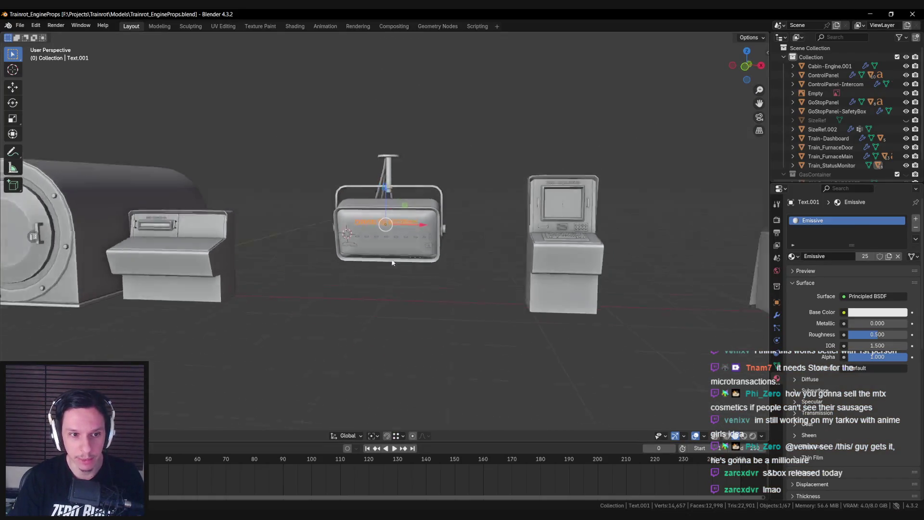
pyautogui.scroll(-3, 302, 262)
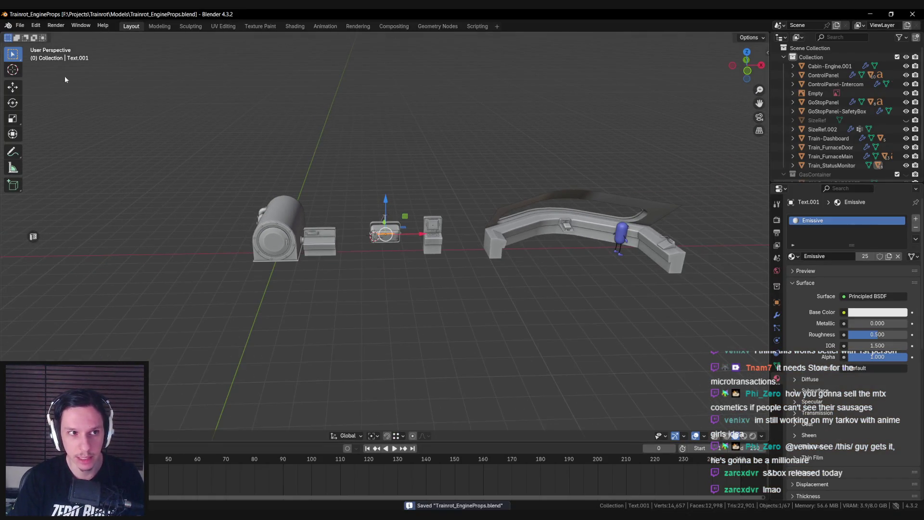
pyautogui.click(19, 25)
pyautogui.moveTo(43, 54)
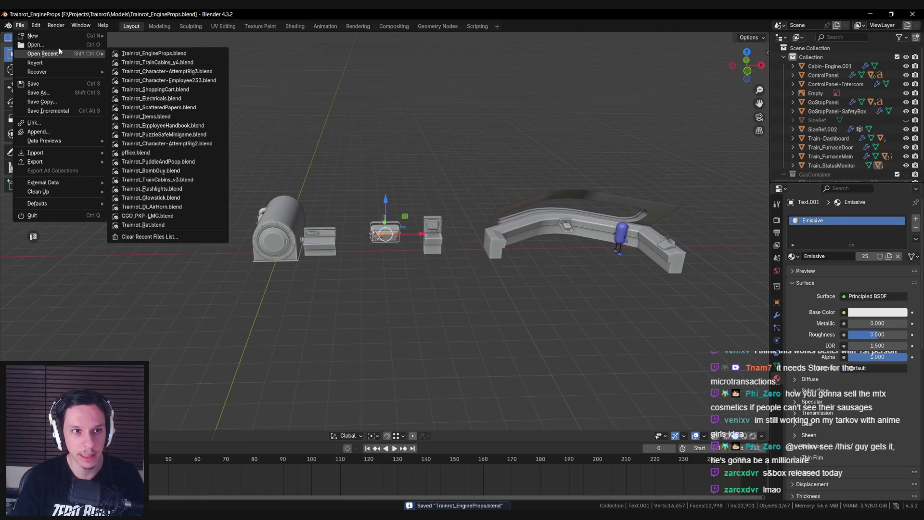
pyautogui.click(159, 62)
# Zoom into the engine cabin, select its cylinder, then return to Unreal Engine.
pyautogui.scroll(-6, 386, 258)
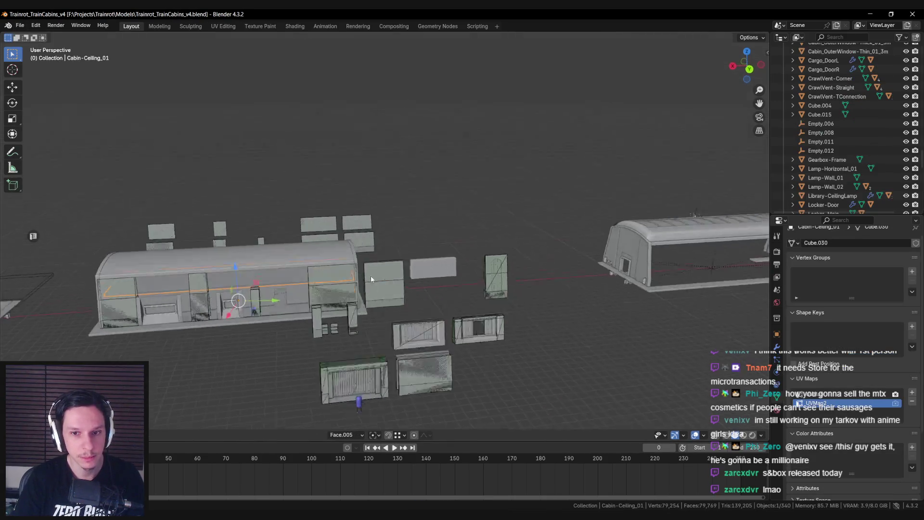
pyautogui.click(225, 246)
pyautogui.scroll(6, 337, 247)
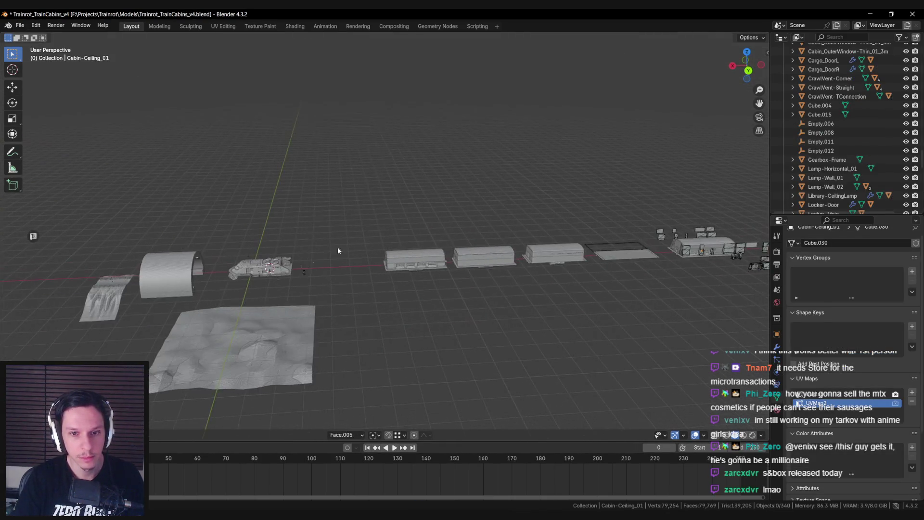
pyautogui.scroll(5, 410, 239)
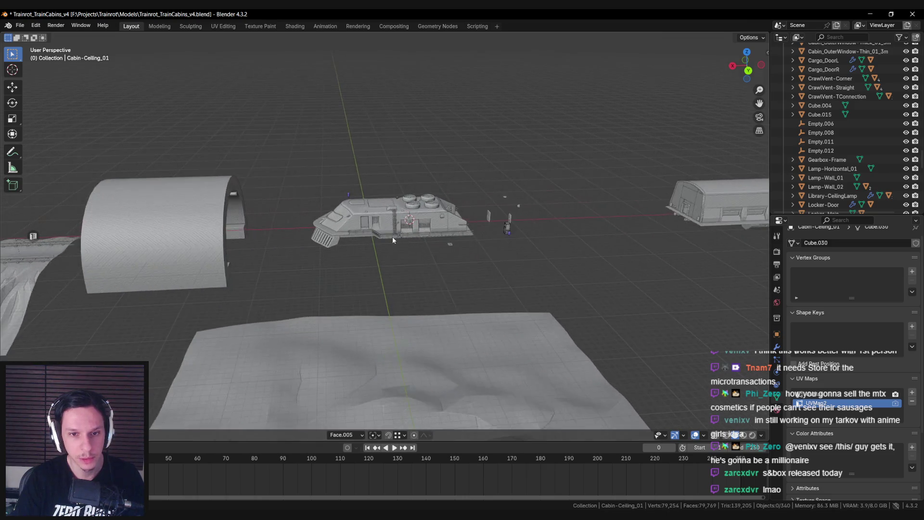
pyautogui.moveTo(380, 230); pyautogui.dragTo(325, 244)
pyautogui.scroll(10, 326, 249)
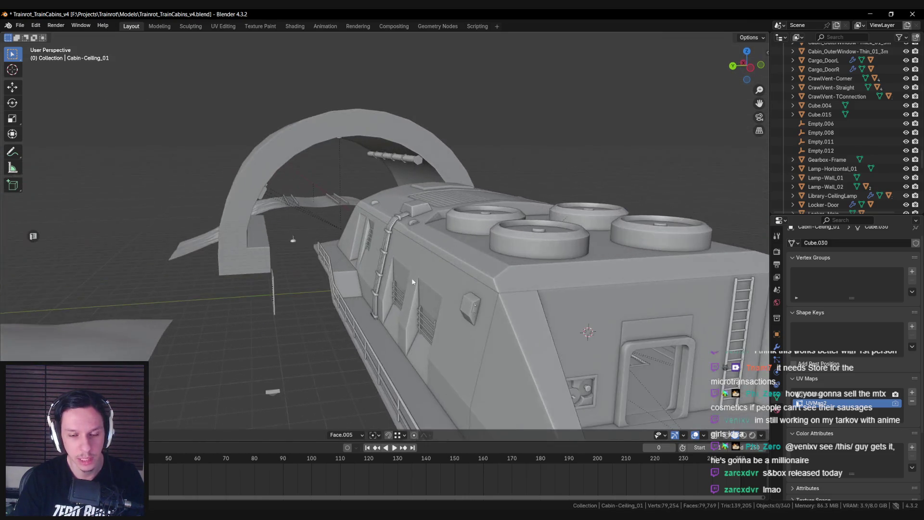
pyautogui.scroll(6, 439, 207)
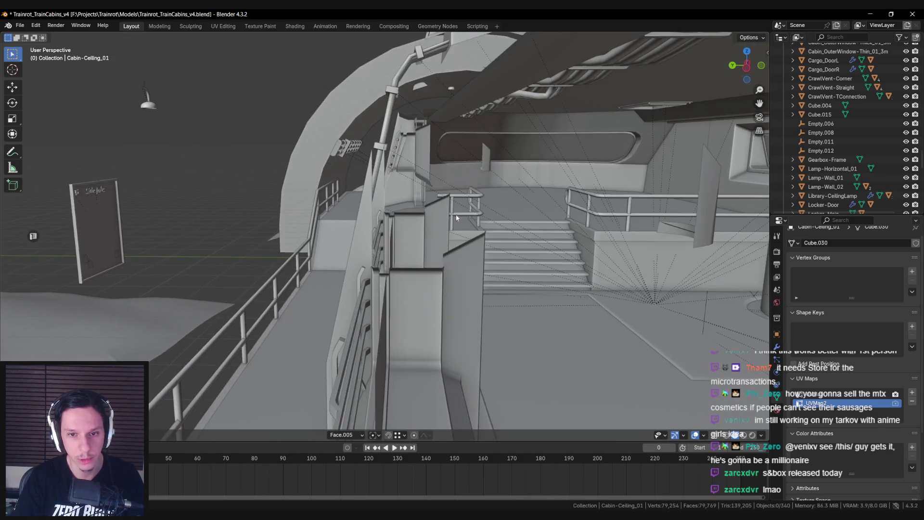
pyautogui.click(548, 241)
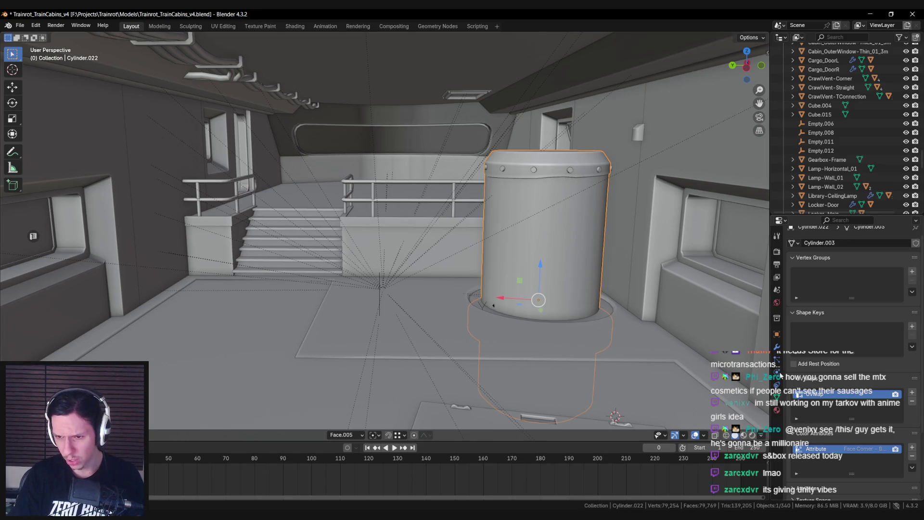
pyautogui.moveTo(655, 272); pyautogui.dragTo(619, 271)
pyautogui.hotkey('alt', 'Tab')
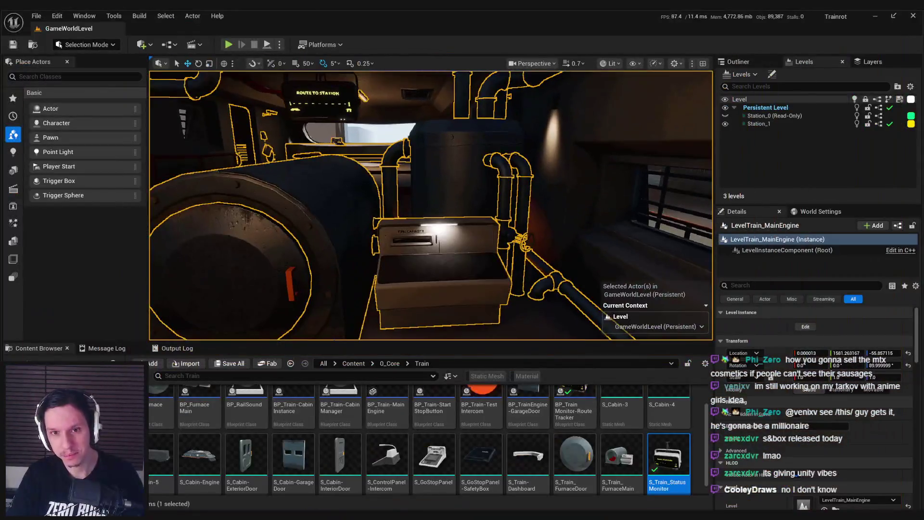
# Enter Level Instance Edit on the LevelTrain_MainEngine engine instance.
pyautogui.moveTo(453, 158); pyautogui.dragTo(452, 172)
pyautogui.doubleClick(452, 172)
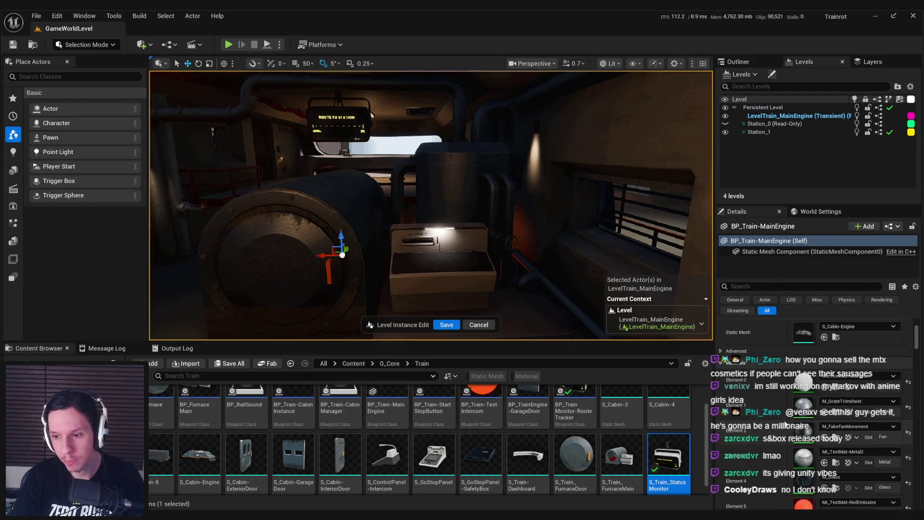
pyautogui.hotkey('alt', 'Tab')
pyautogui.hotkey('alt', 'Tab')
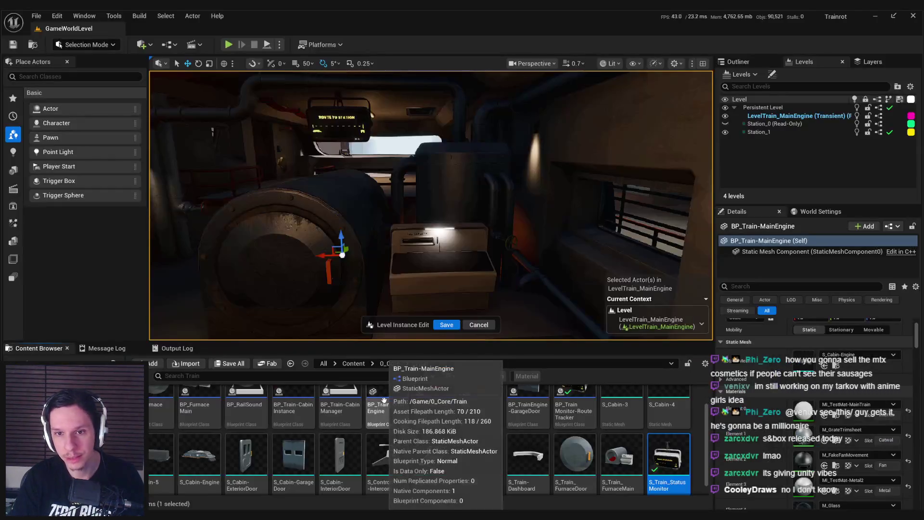
pyautogui.hotkey('alt', 'Tab')
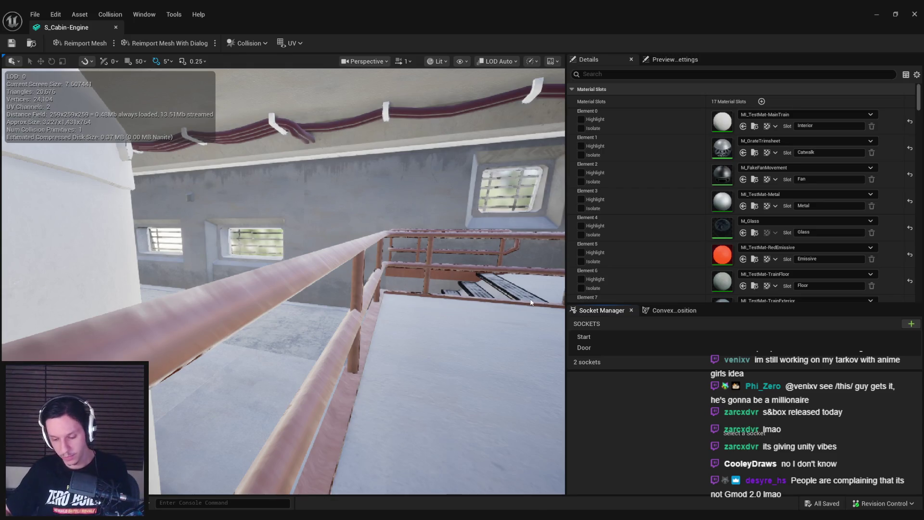
# Isolate S_Cabin-Engine's Element 10 DarkMetal slot in the preview, then show the whole mesh.
pyautogui.moveTo(362, 304); pyautogui.dragTo(372, 282)
pyautogui.scroll(-2, 776, 224)
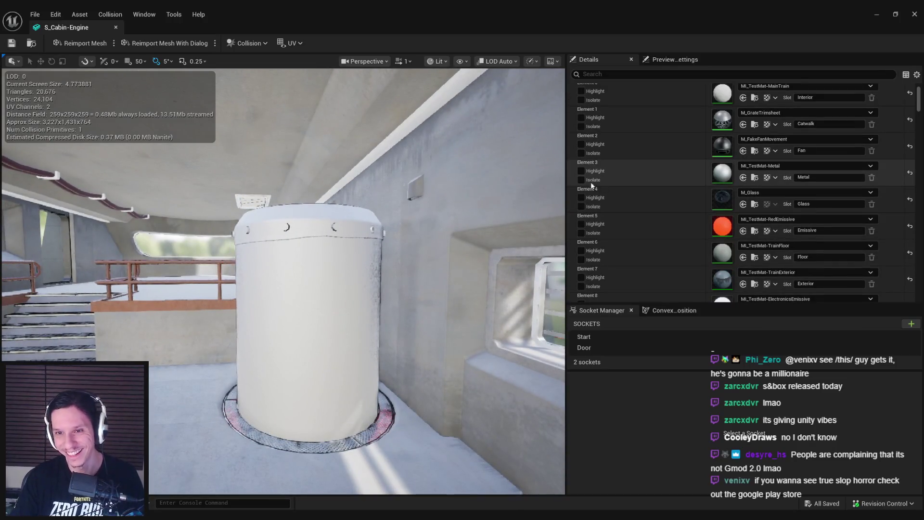
pyautogui.scroll(-3, 585, 191)
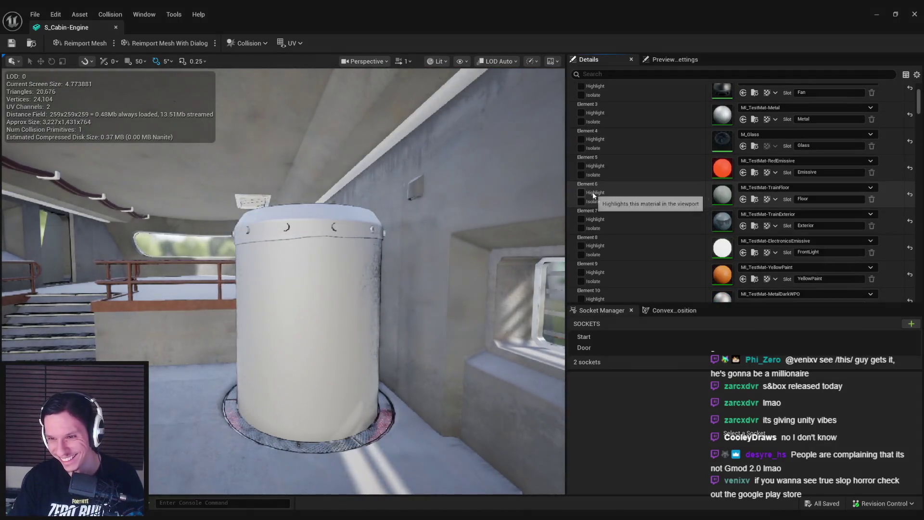
pyautogui.scroll(-2, 587, 196)
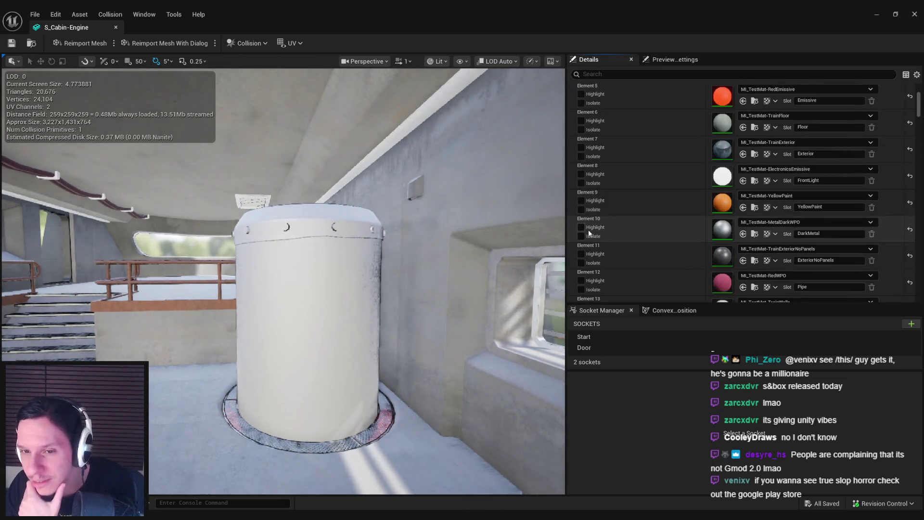
pyautogui.click(582, 236)
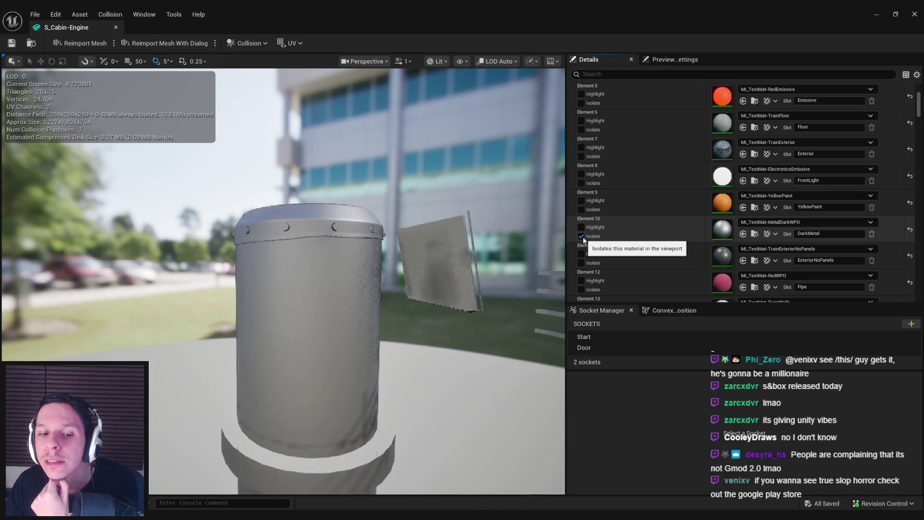
pyautogui.click(582, 236)
# Assign MI_TestMat-MetalDark2 to the DarkMetal slot, undo it, and reassign it.
pyautogui.click(806, 222)
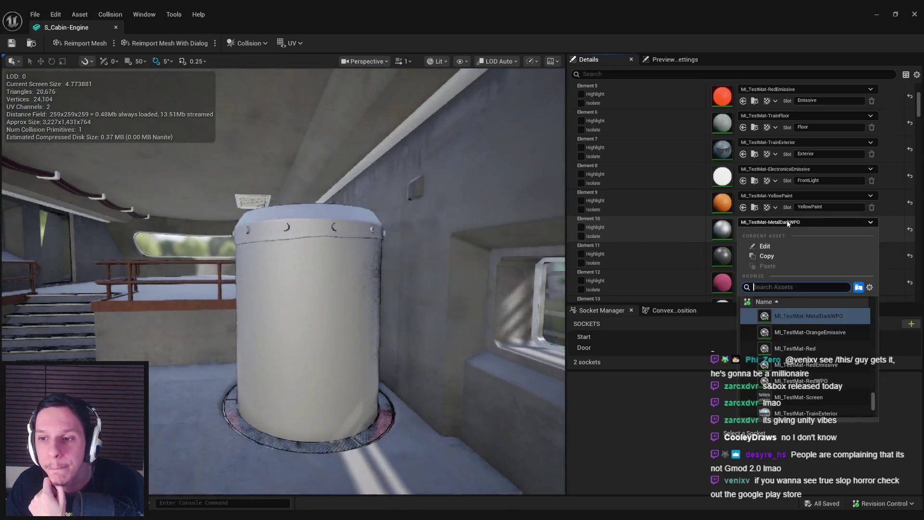
pyautogui.scroll(3, 814, 332)
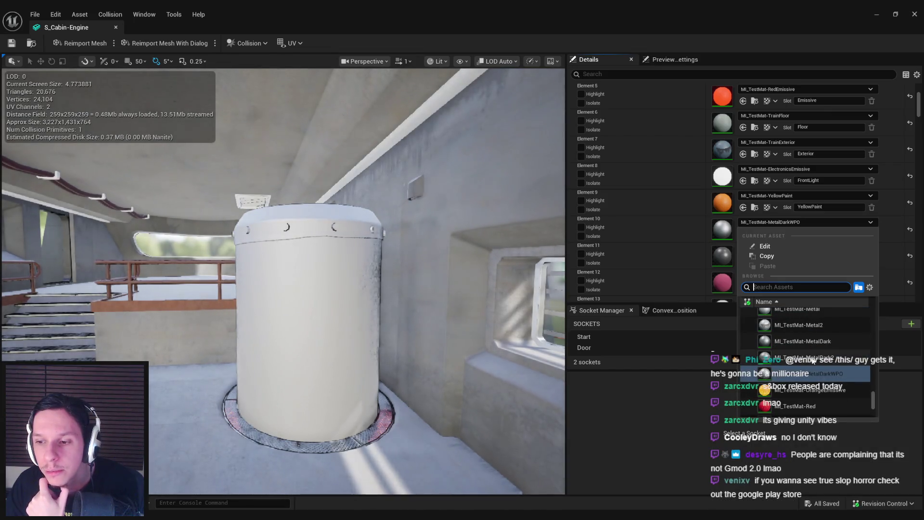
pyautogui.click(813, 358)
pyautogui.moveTo(512, 269); pyautogui.dragTo(506, 266)
pyautogui.hotkey('ctrl', 'z')
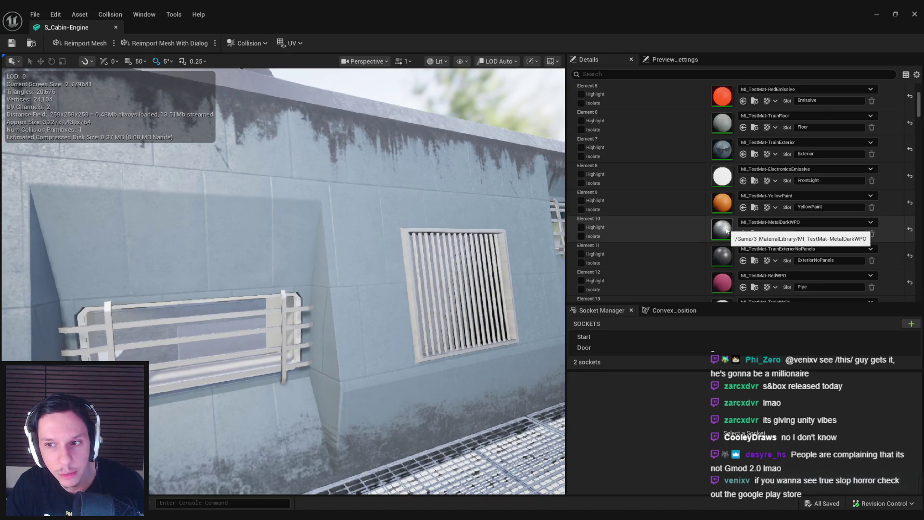
pyautogui.click(761, 224)
pyautogui.scroll(2, 799, 362)
pyautogui.click(796, 331)
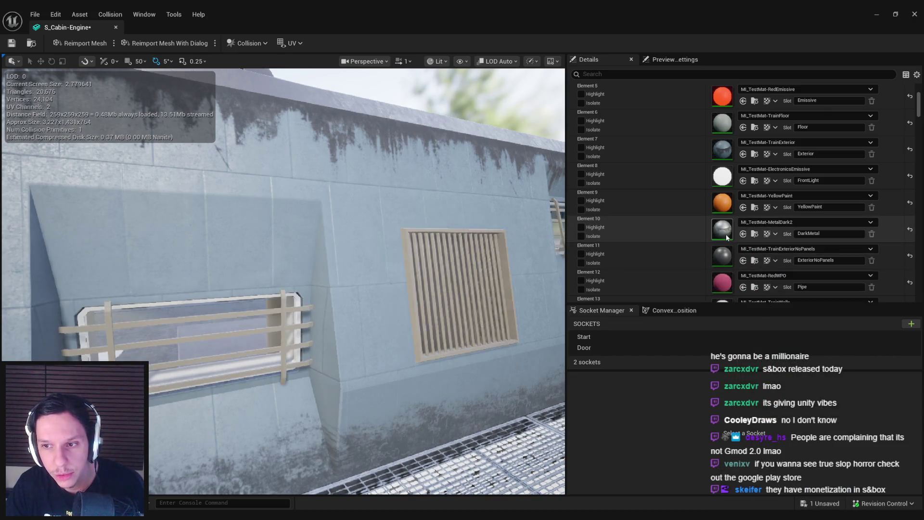
# Inspect MI_TestMat-MetalDark2, then set the DarkMetal slot back to MI_TestMat-MetalDarkWPO.
pyautogui.doubleClick(723, 230)
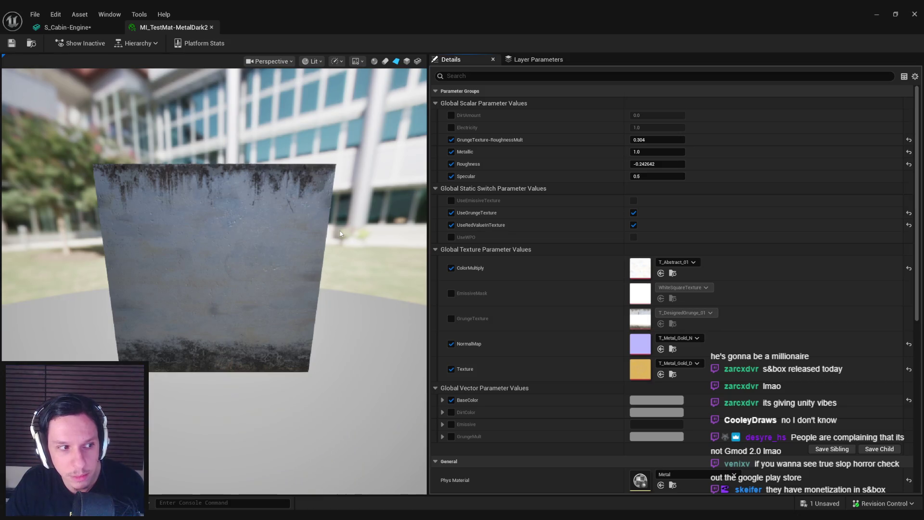
pyautogui.middleClick(170, 30)
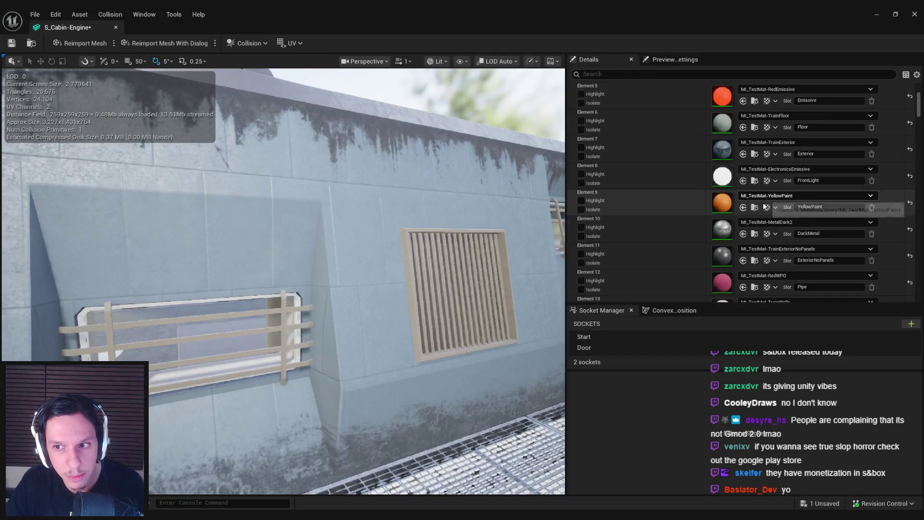
pyautogui.click(770, 222)
pyautogui.click(776, 334)
# Save the S_Cabin-Engine mesh and return to the GameWorldLevel level.
pyautogui.moveTo(294, 251)
pyautogui.mouseDown()
pyautogui.moveTo(317, 260)
pyautogui.moveTo(294, 250)
pyautogui.mouseUp()
pyautogui.click(477, 367)
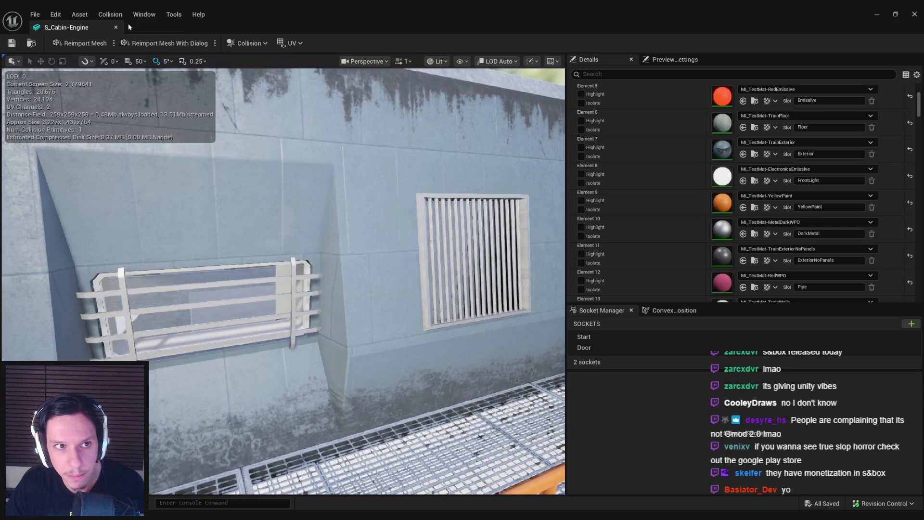
pyautogui.scroll(-5, 674, 243)
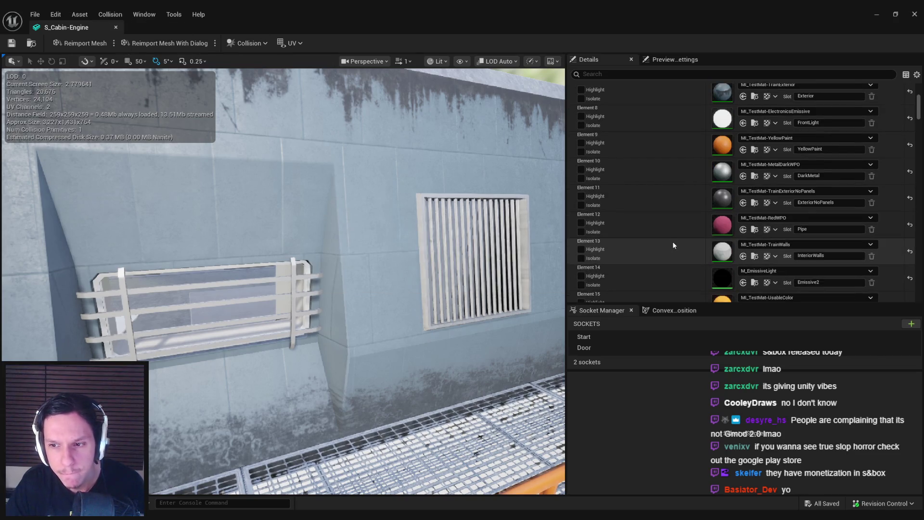
pyautogui.scroll(7, 674, 246)
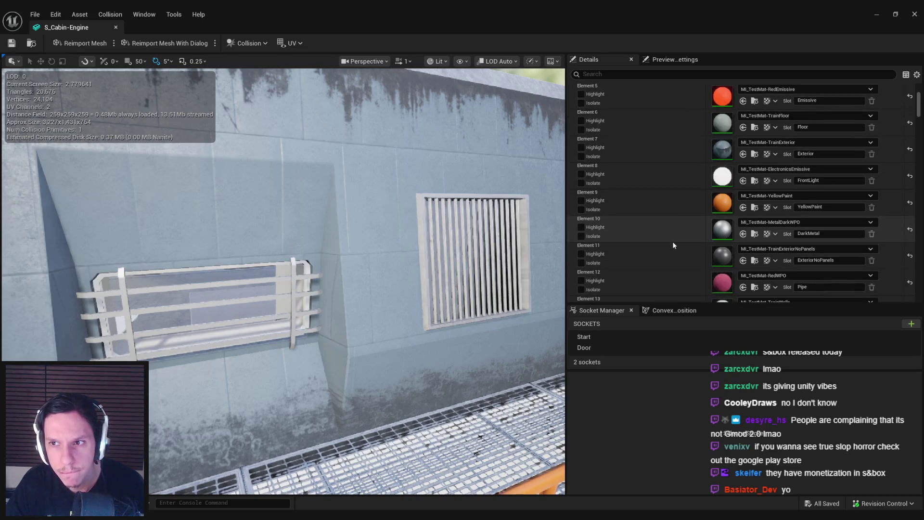
pyautogui.scroll(3, 673, 246)
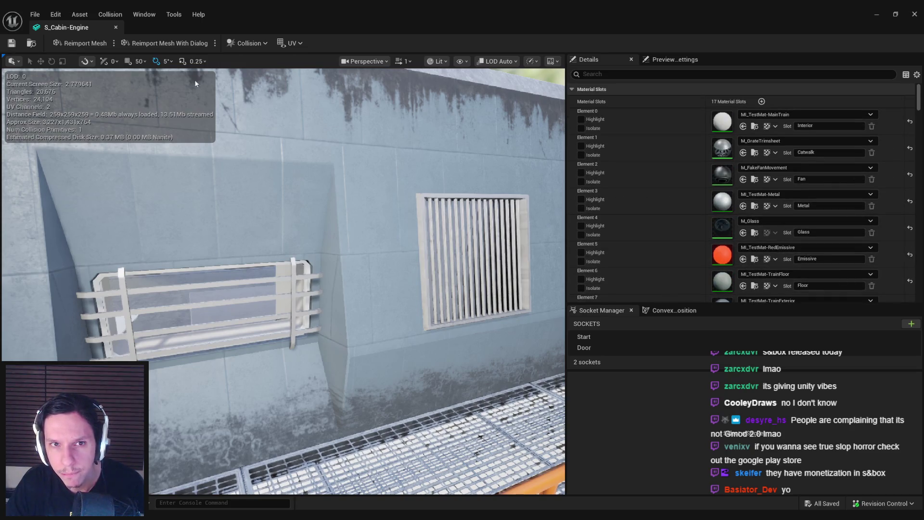
pyautogui.hotkey('alt', 'Tab')
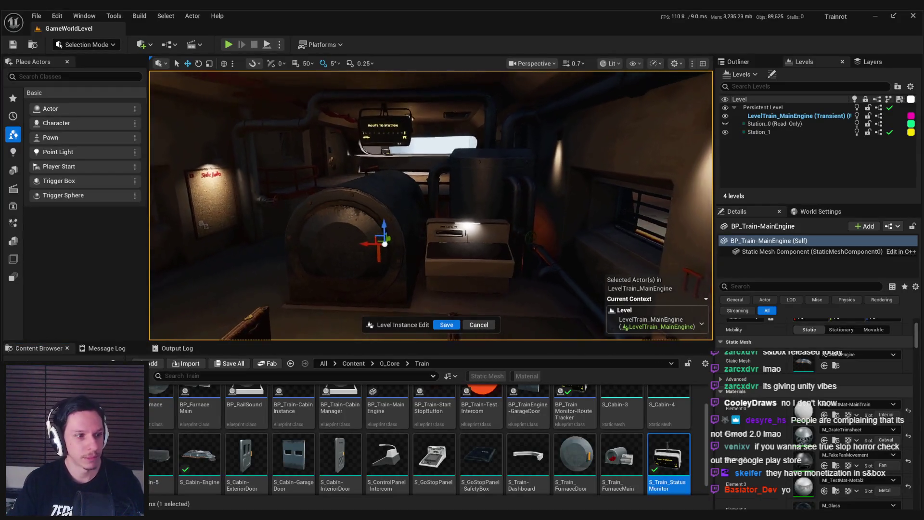
# Save and exit Level Instance Edit on LevelTrain_MainEngine.
pyautogui.moveTo(357, 186); pyautogui.dragTo(471, 340)
pyautogui.click(478, 325)
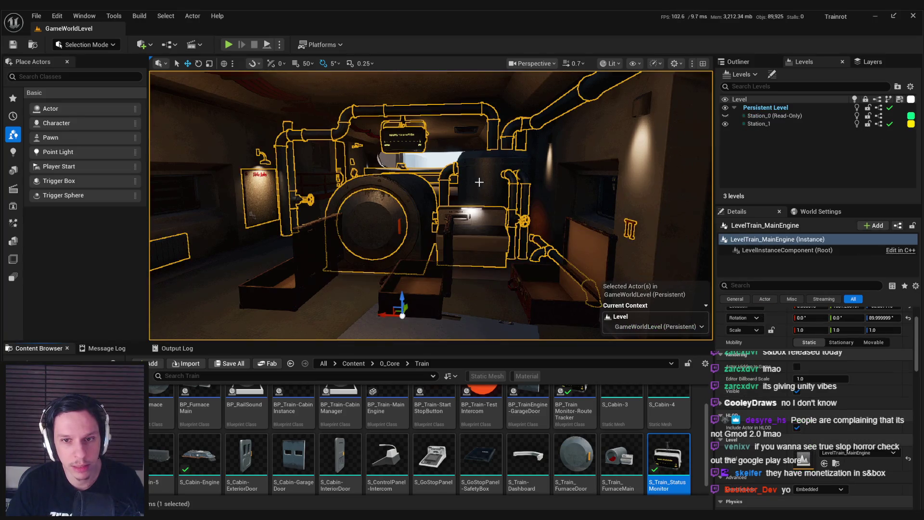
pyautogui.scroll(5, 480, 182)
# Switch the viewport to Unlit and back to Lit, framing the route sign.
pyautogui.click(610, 63)
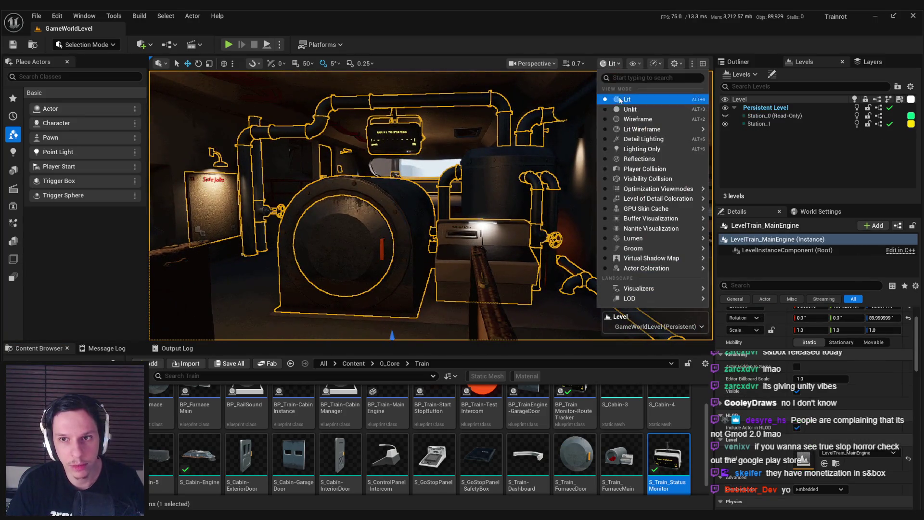
pyautogui.click(622, 112)
pyautogui.click(609, 63)
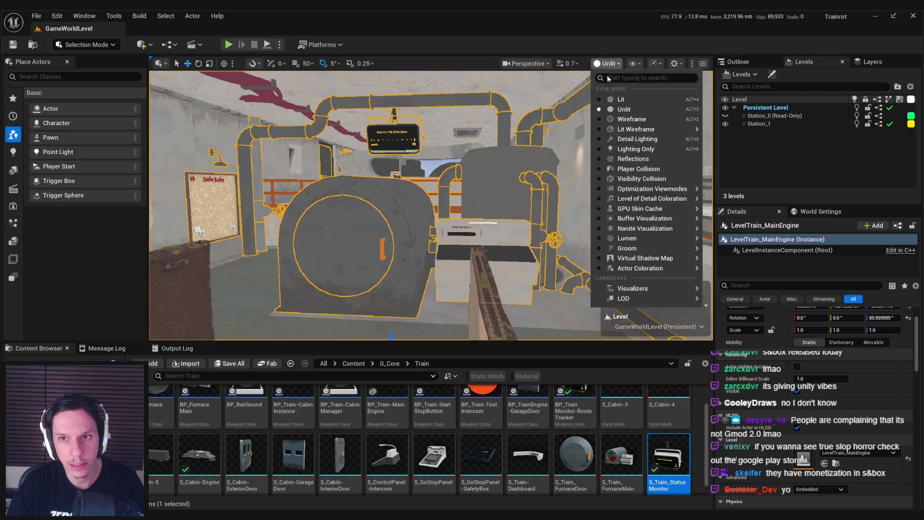
pyautogui.click(618, 102)
pyautogui.moveTo(472, 162)
pyautogui.mouseDown()
pyautogui.moveTo(465, 137)
pyautogui.moveTo(479, 112)
pyautogui.moveTo(476, 203)
pyautogui.moveTo(458, 188)
pyautogui.moveTo(456, 205)
pyautogui.mouseUp()
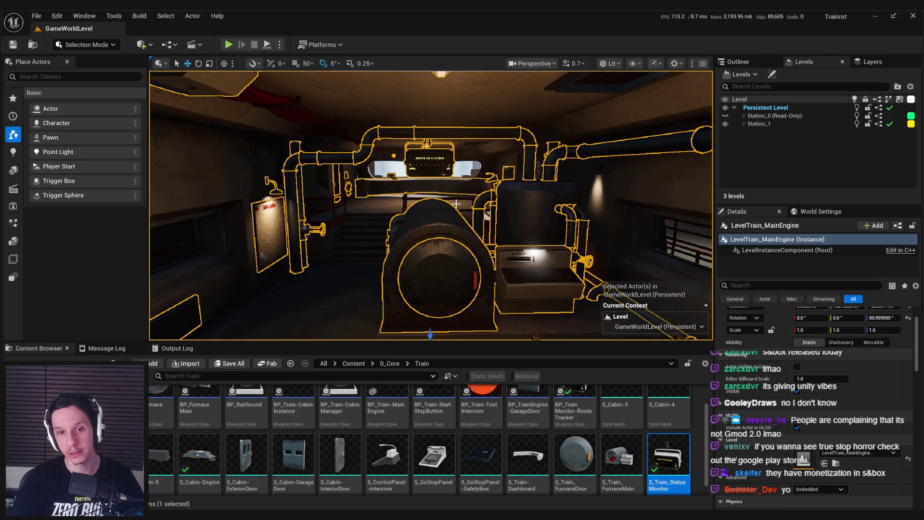
# Fly through the cabin to the glowing ROUTE TO STATION monitor, briefly checking the Quota Rework Trello card.
pyautogui.moveTo(456, 204)
pyautogui.mouseDown()
pyautogui.moveTo(456, 193)
pyautogui.moveTo(465, 211)
pyautogui.mouseUp()
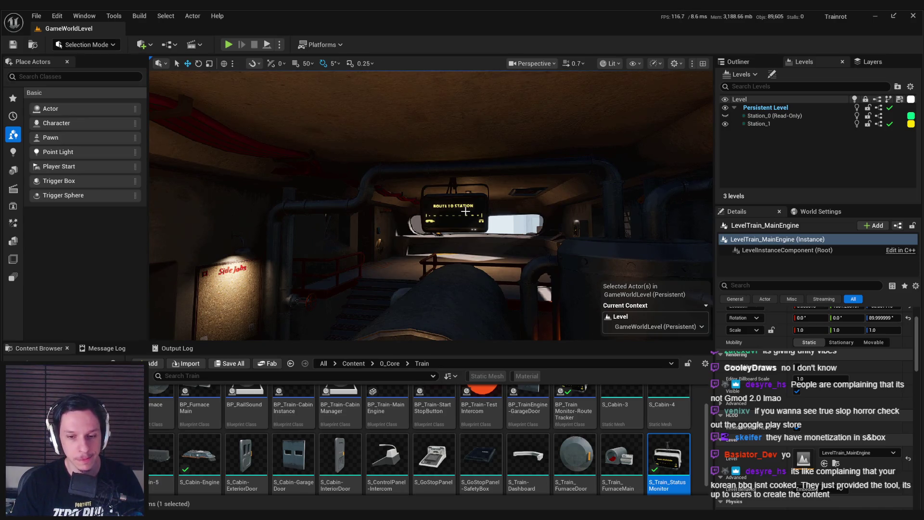
pyautogui.moveTo(454, 212); pyautogui.dragTo(454, 212)
pyautogui.moveTo(365, 287); pyautogui.dragTo(365, 288)
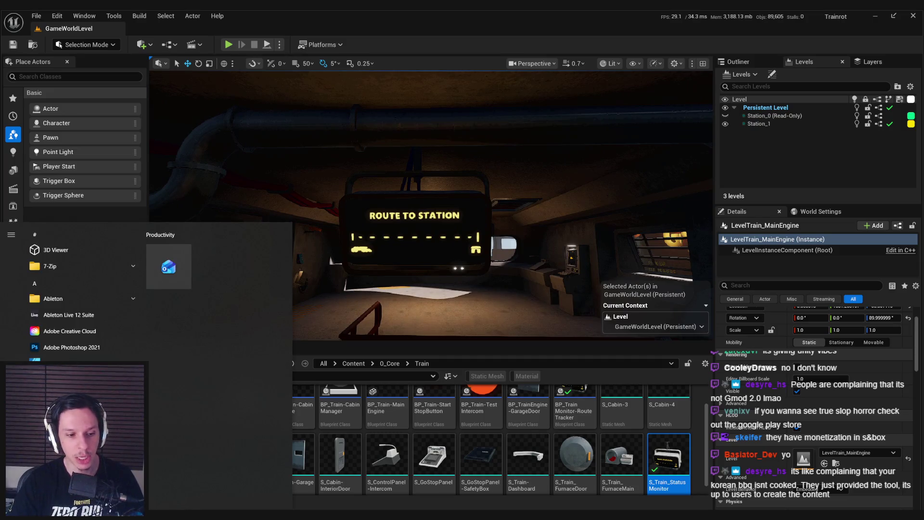
pyautogui.click(164, 473)
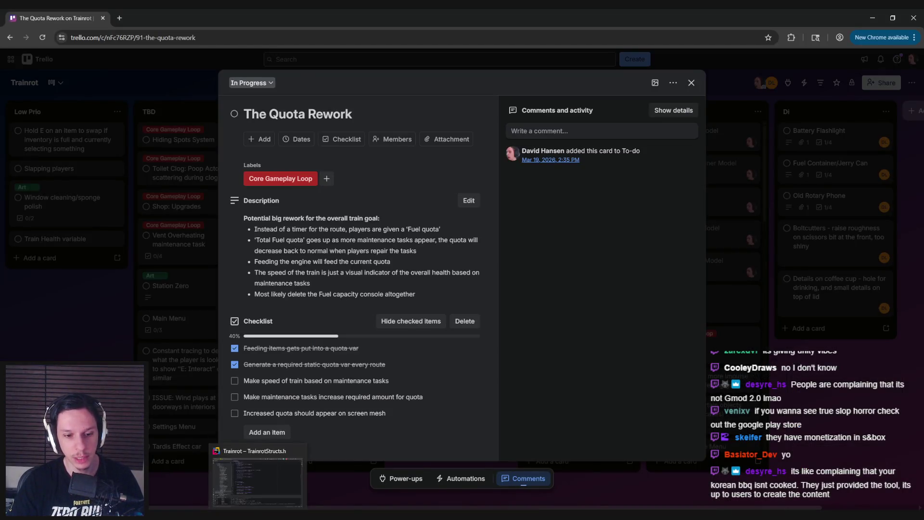
pyautogui.click(252, 477)
pyautogui.moveTo(499, 222); pyautogui.dragTo(499, 222)
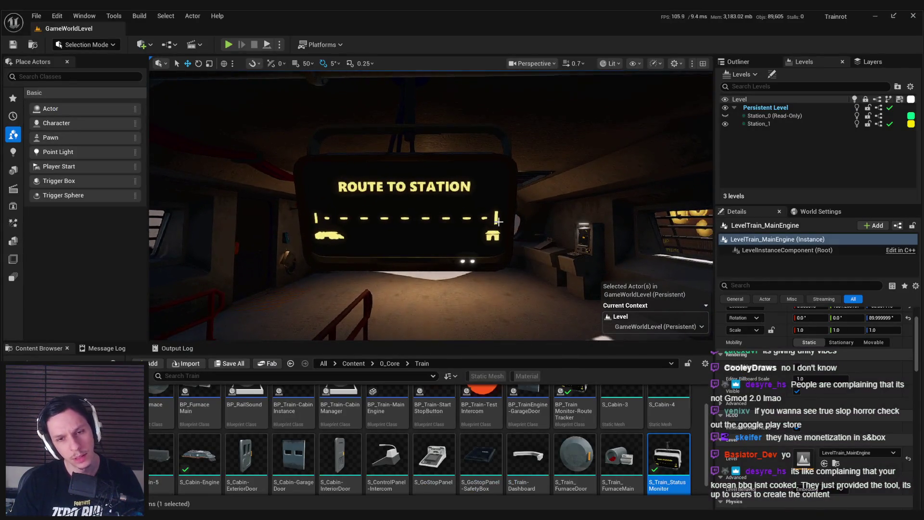
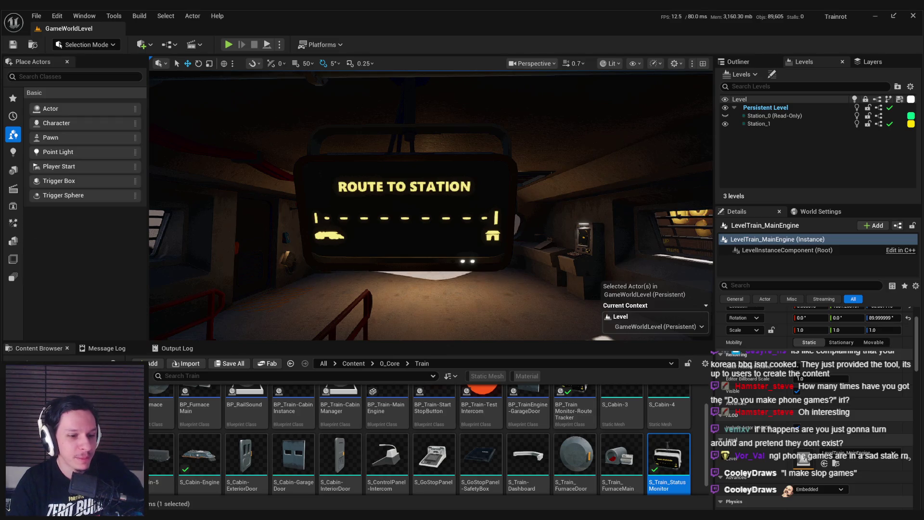
# Fly the Unreal viewport into the sign's lit grid cells, then back out to the ROUTE TO STATION sign.
pyautogui.click(267, 240)
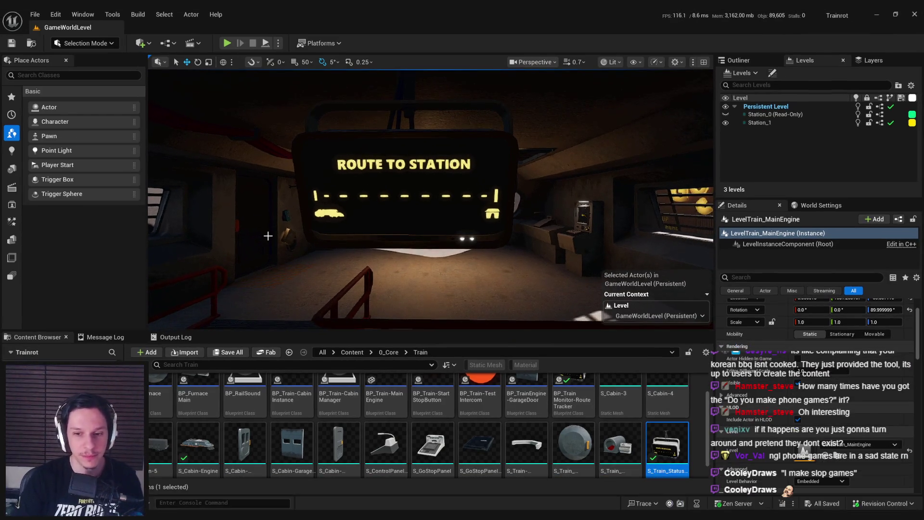
pyautogui.scroll(-10, 268, 236)
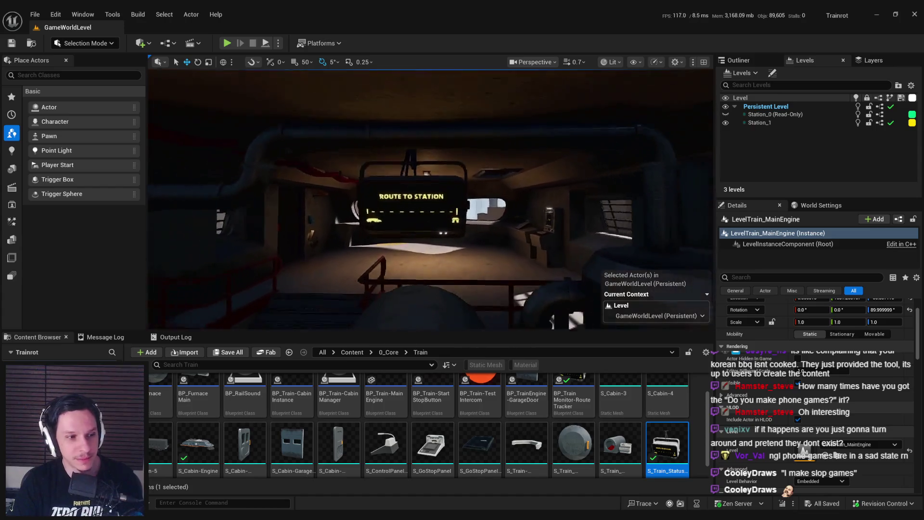
pyautogui.scroll(10, 430, 199)
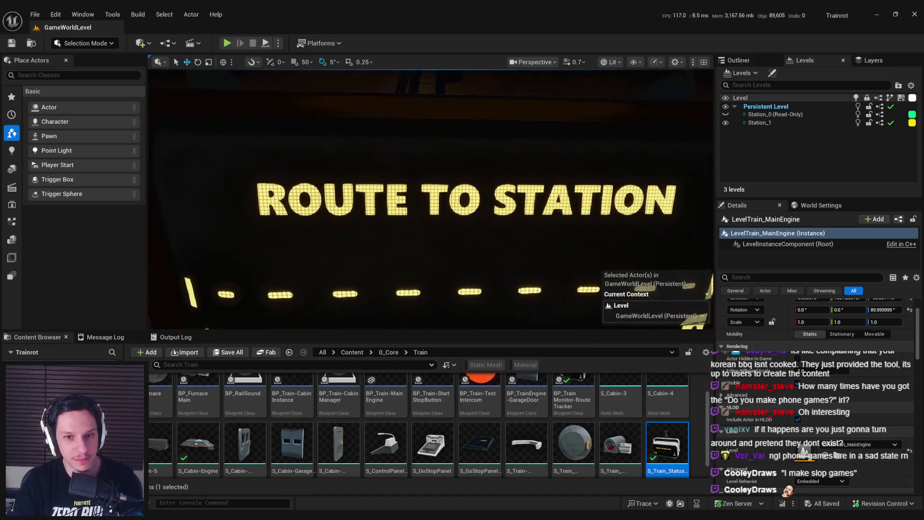
pyautogui.scroll(-5, 431, 199)
pyautogui.scroll(6, 430, 199)
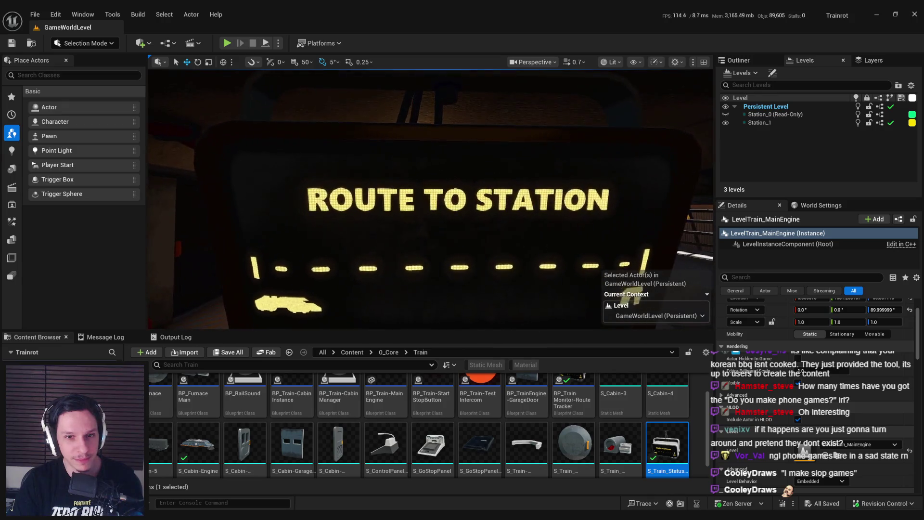
pyautogui.press('w')
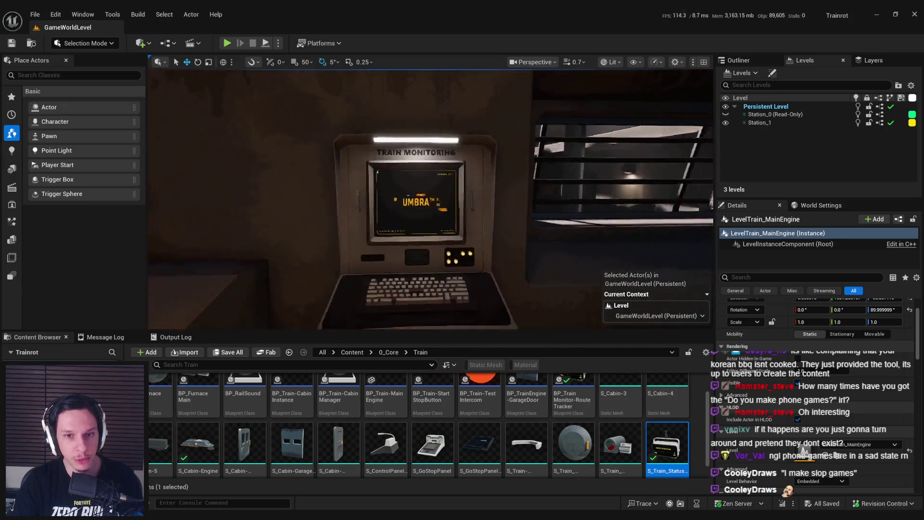
pyautogui.scroll(5, 430, 200)
pyautogui.scroll(-10, 430, 200)
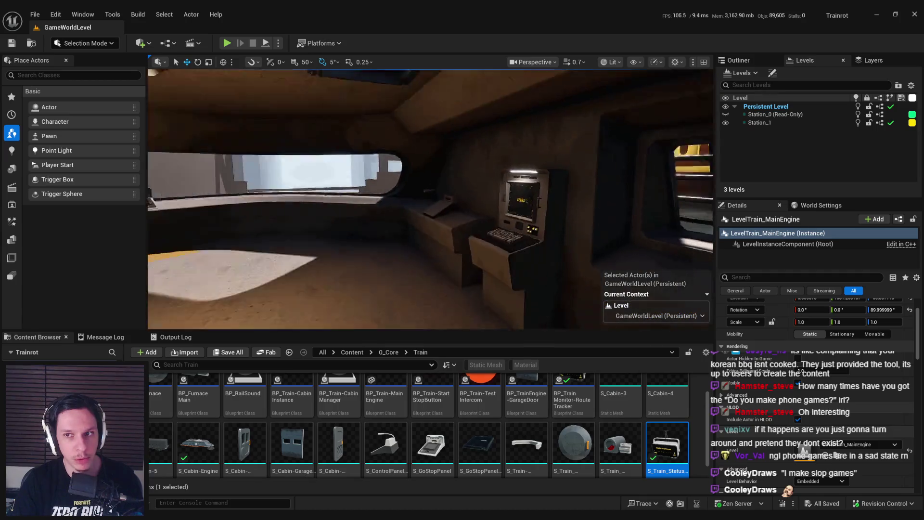
pyautogui.scroll(-1, 430, 200)
pyautogui.scroll(5, 431, 199)
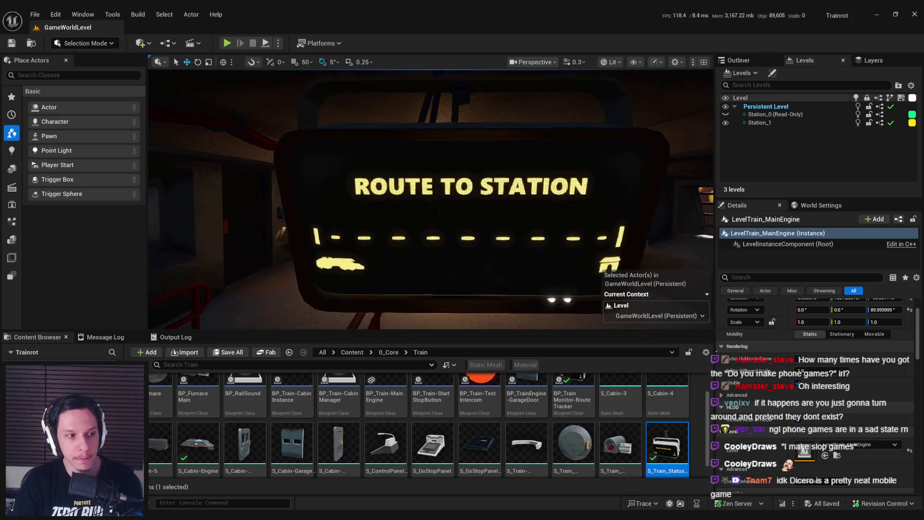
pyautogui.press('w')
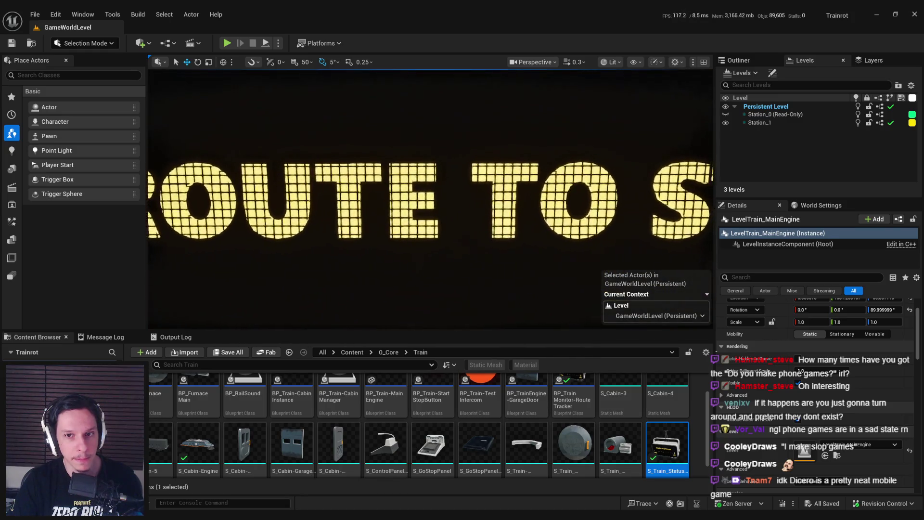
pyautogui.press('w')
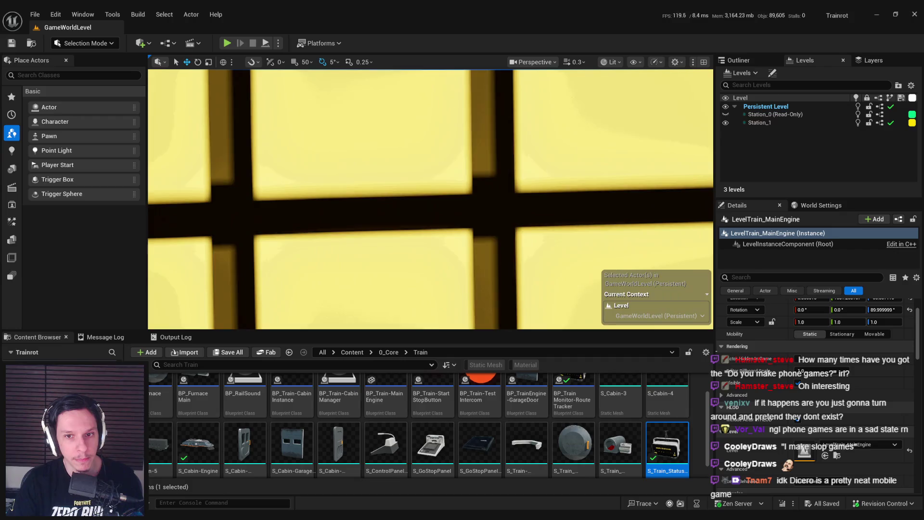
pyautogui.press('s')
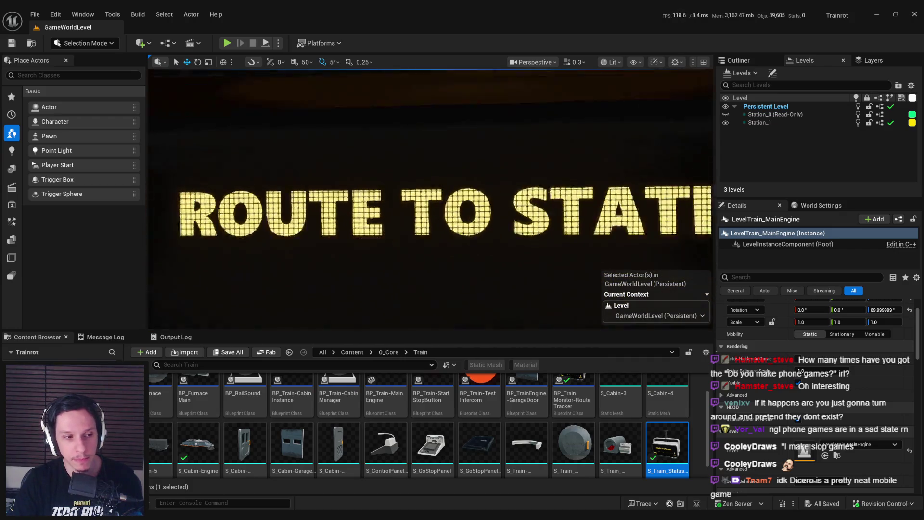
pyautogui.press('s')
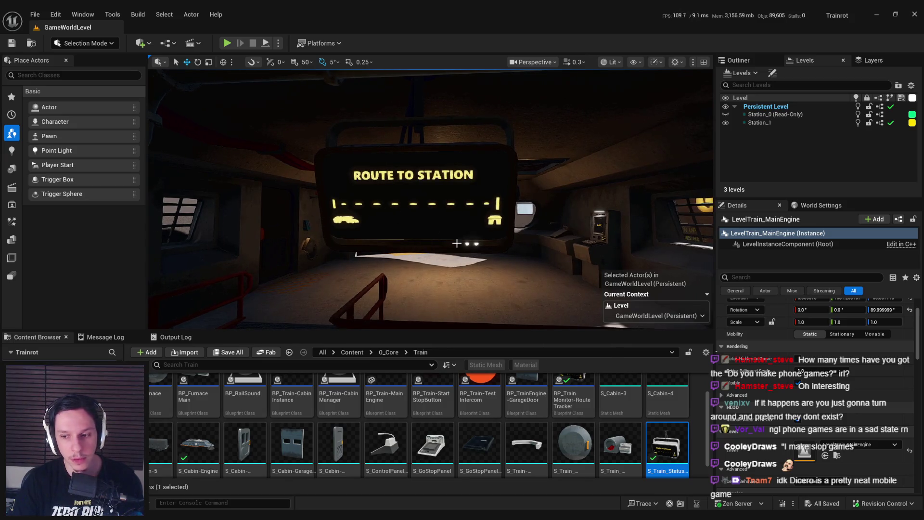
# Open Suit for Hire from the Steam library and jump to its store page reviews.
pyautogui.click(809, 465)
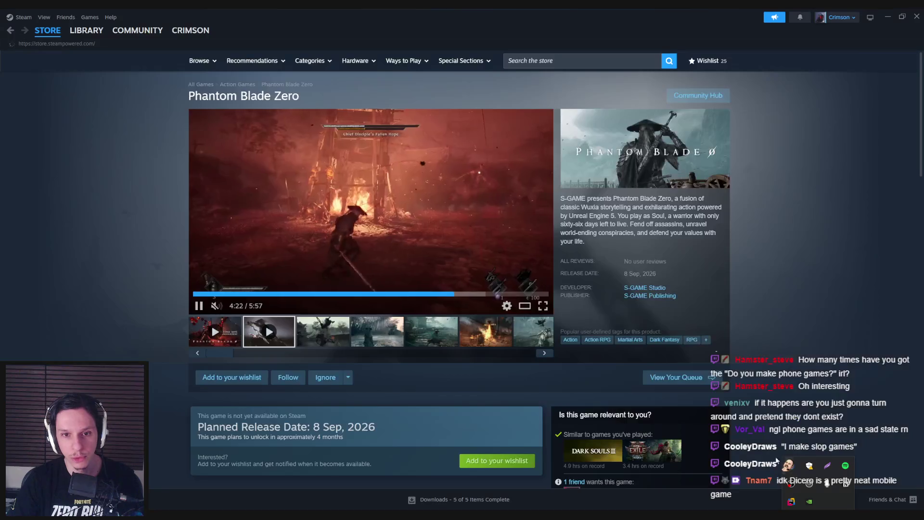
pyautogui.click(87, 30)
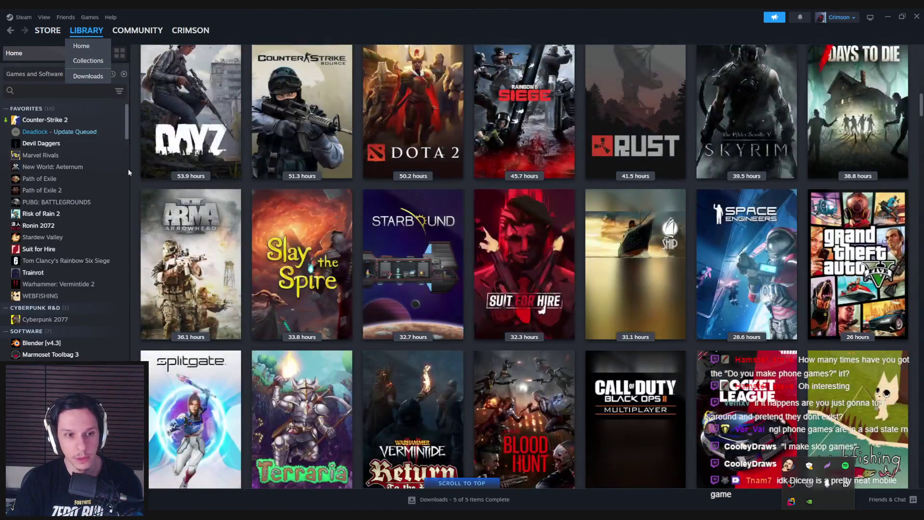
pyautogui.click(39, 249)
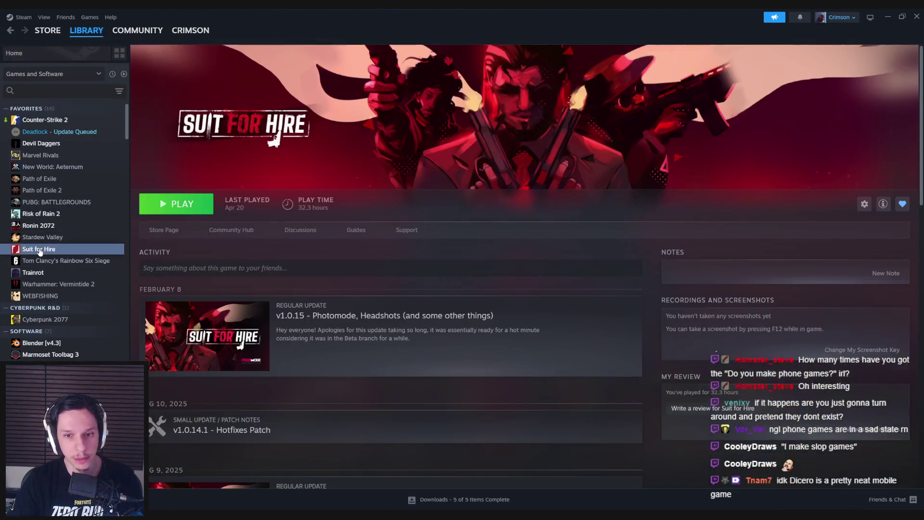
pyautogui.click(164, 231)
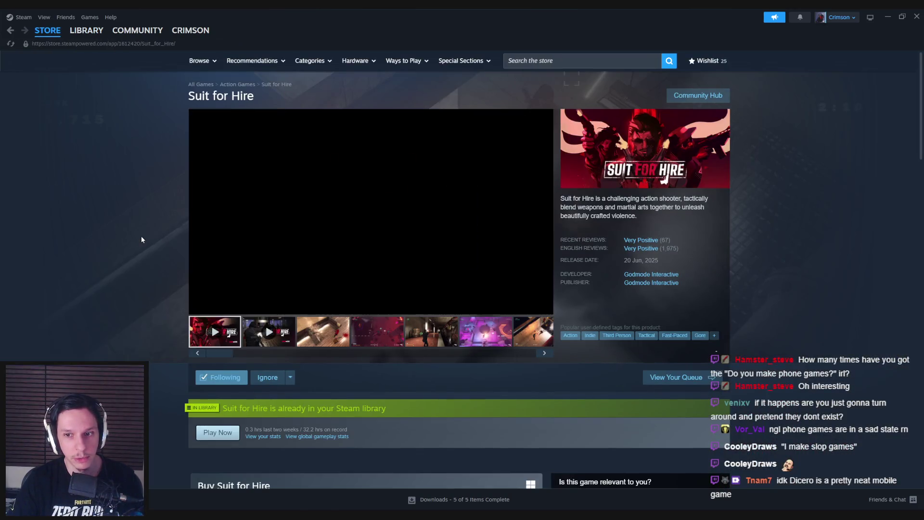
pyautogui.click(632, 247)
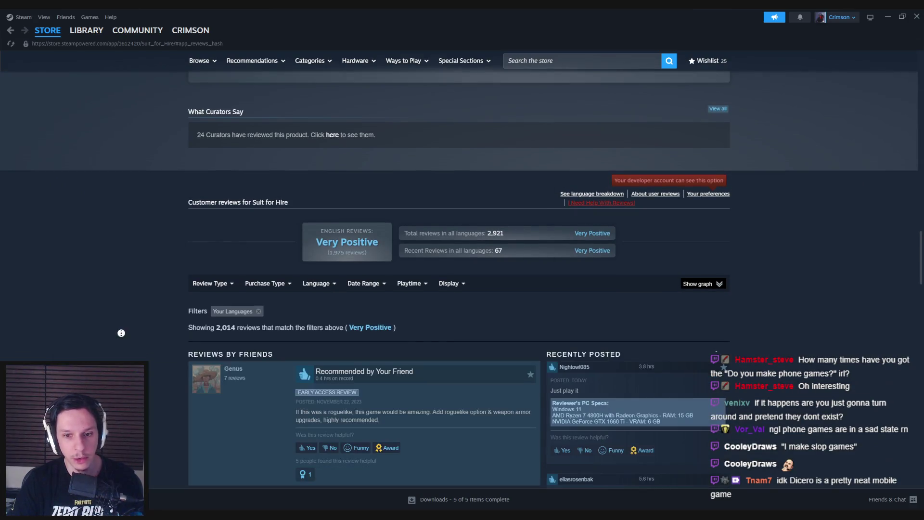
pyautogui.scroll(15, 121, 333)
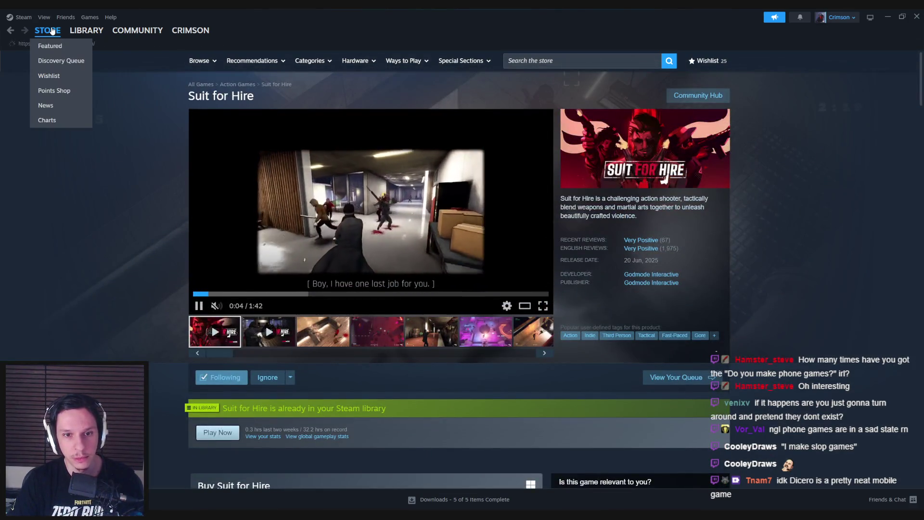
# Return to the Steam store front and scroll down to New & Trending.
pyautogui.click(52, 31)
pyautogui.scroll(-10, 177, 295)
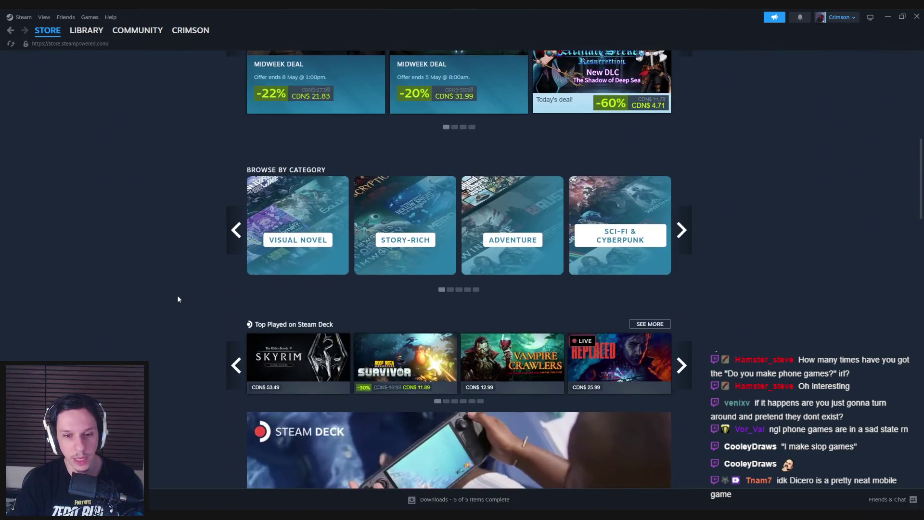
pyautogui.scroll(-6, 178, 297)
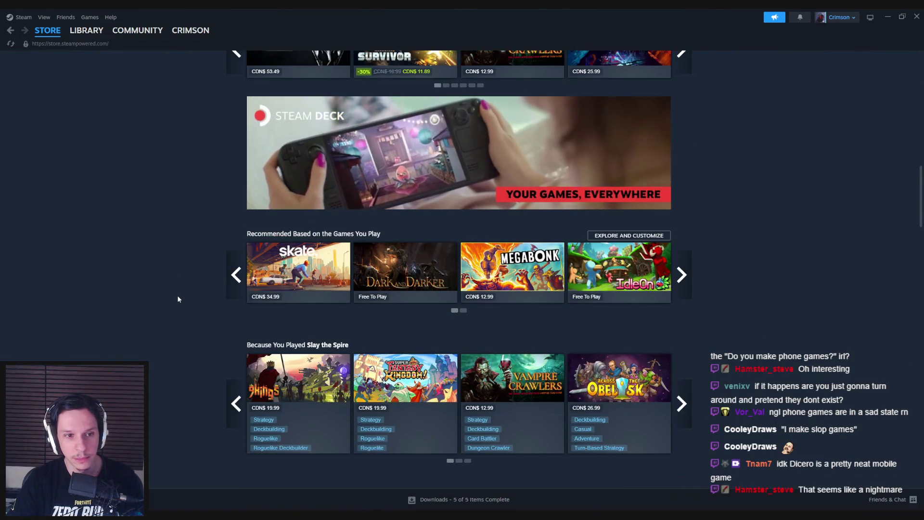
pyautogui.scroll(-12, 178, 296)
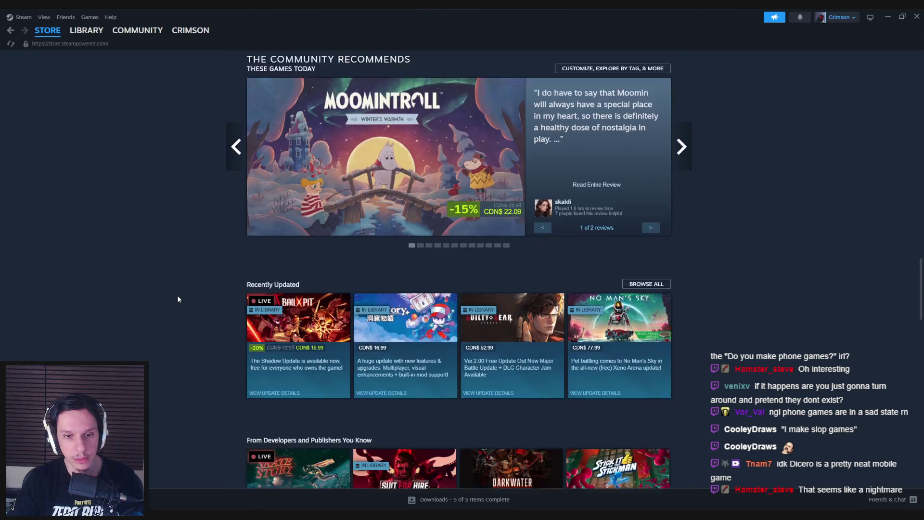
pyautogui.scroll(-6, 177, 299)
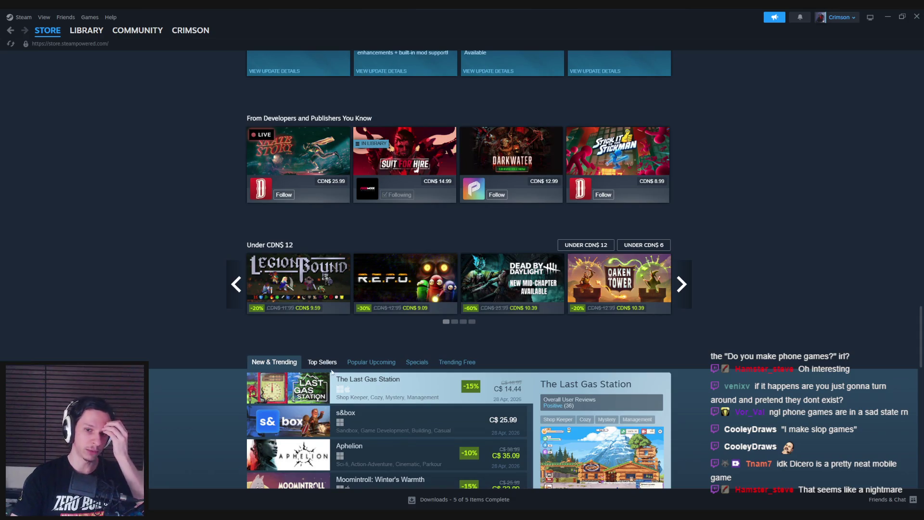
pyautogui.scroll(-3, 179, 413)
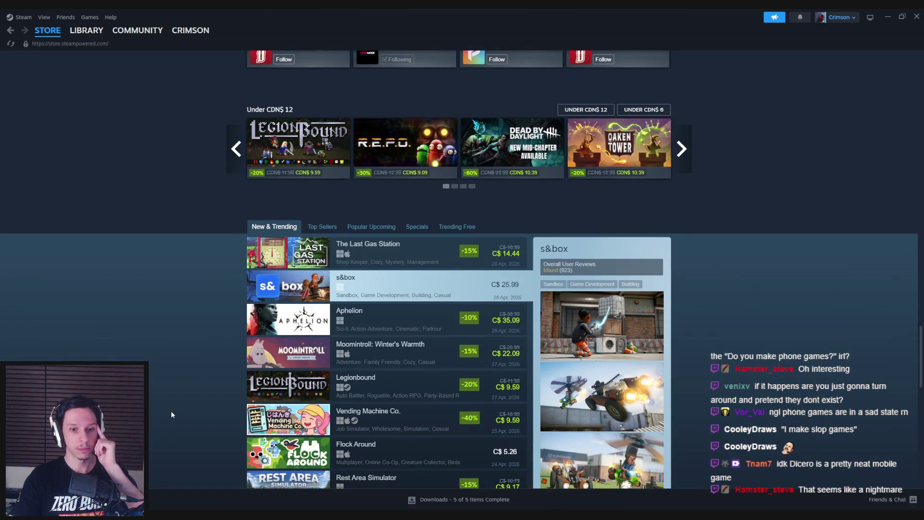
pyautogui.scroll(-1, 171, 412)
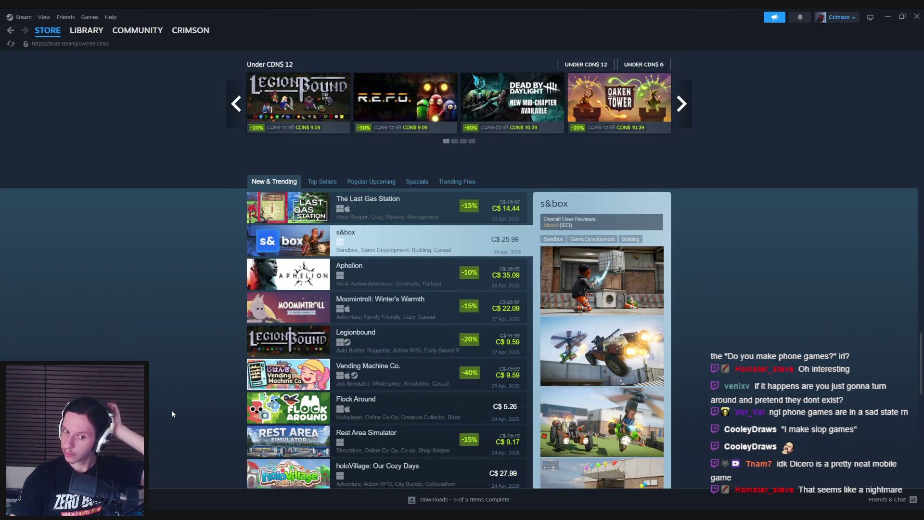
# Open the s&box store page and enlarge one of its screenshots in the viewer.
pyautogui.click(298, 241)
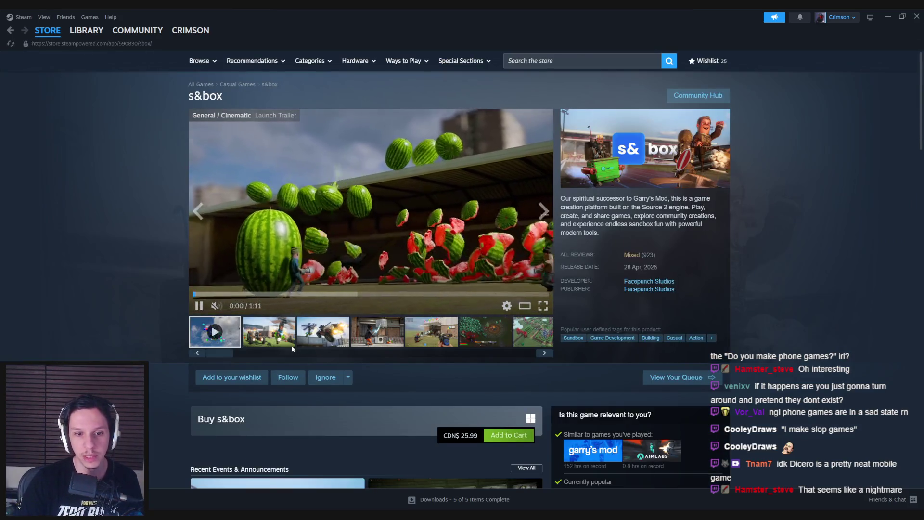
pyautogui.click(264, 339)
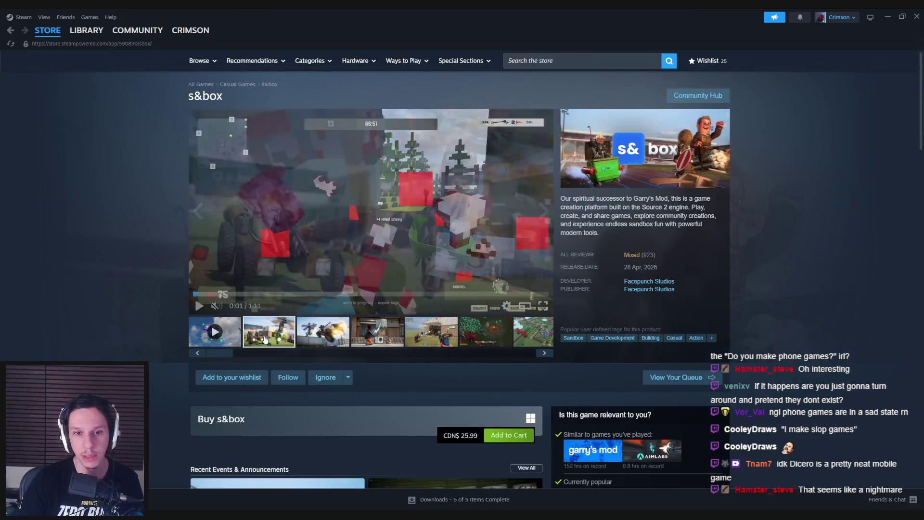
pyautogui.click(371, 217)
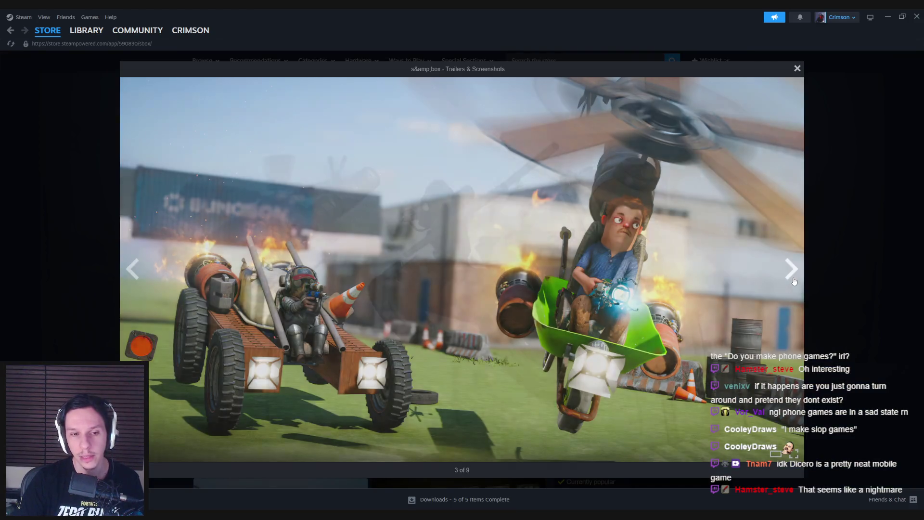
# Advance through the s&box screenshots to the last one, 9 of 9.
pyautogui.click(793, 270)
pyautogui.click(793, 270)
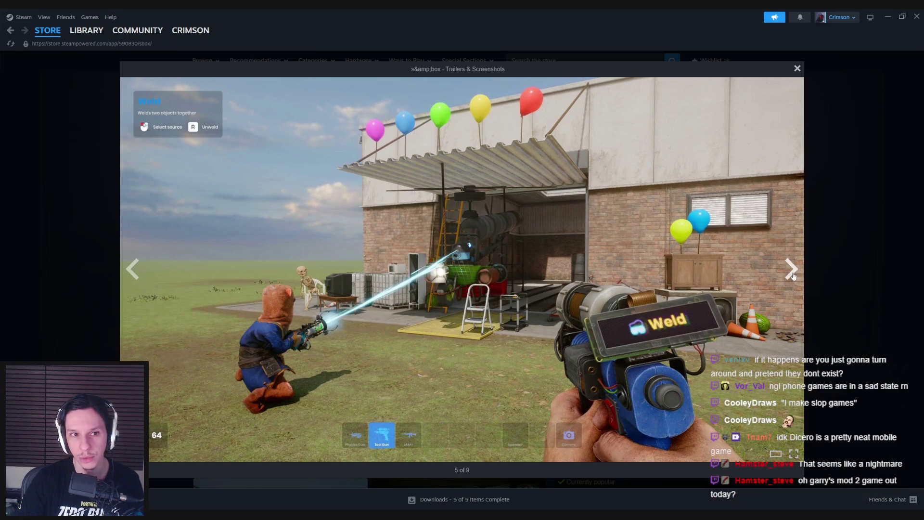
pyautogui.click(793, 270)
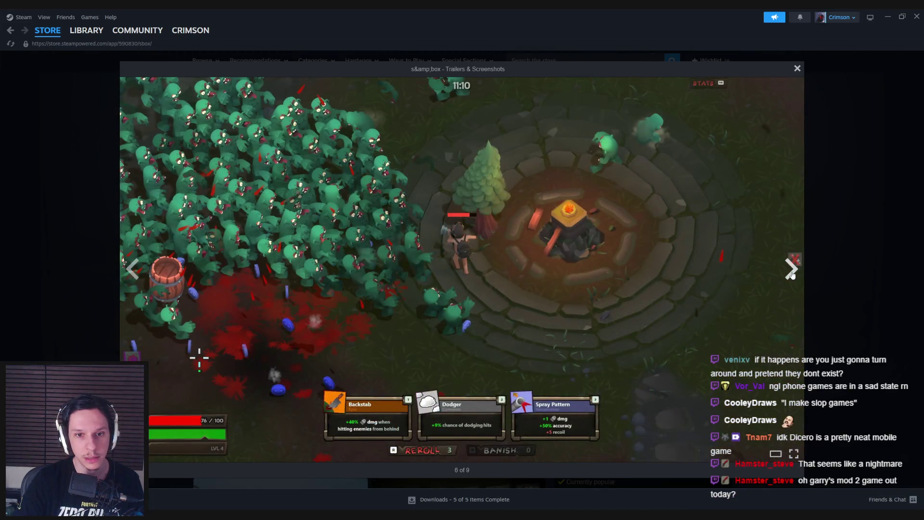
pyautogui.click(792, 271)
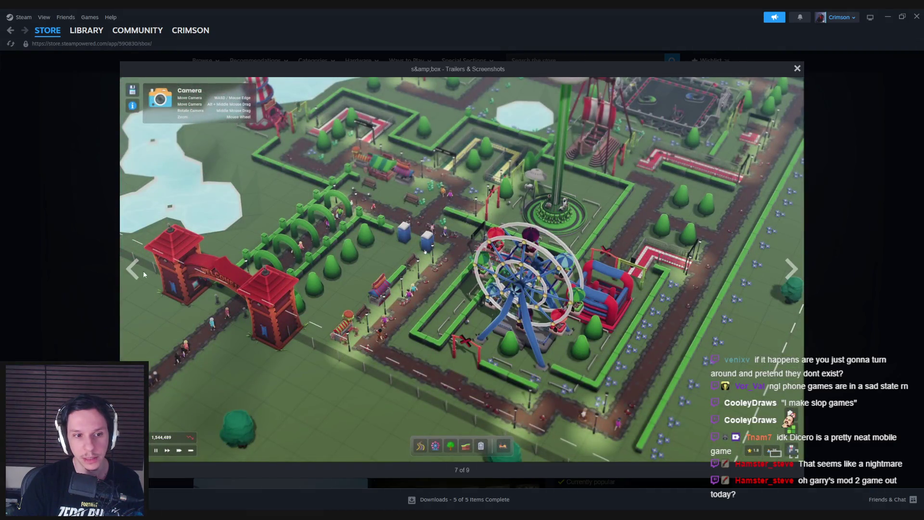
pyautogui.doubleClick(144, 274)
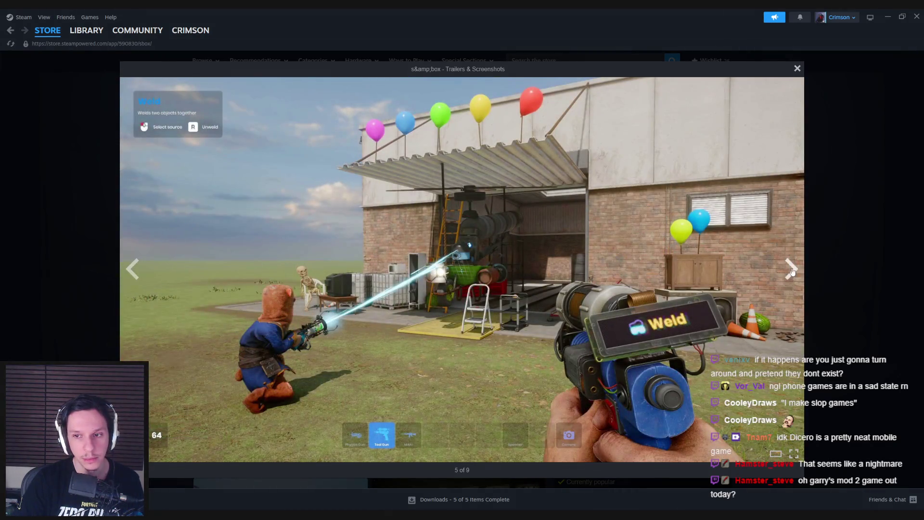
pyautogui.click(793, 269)
pyautogui.click(793, 270)
pyautogui.click(793, 270)
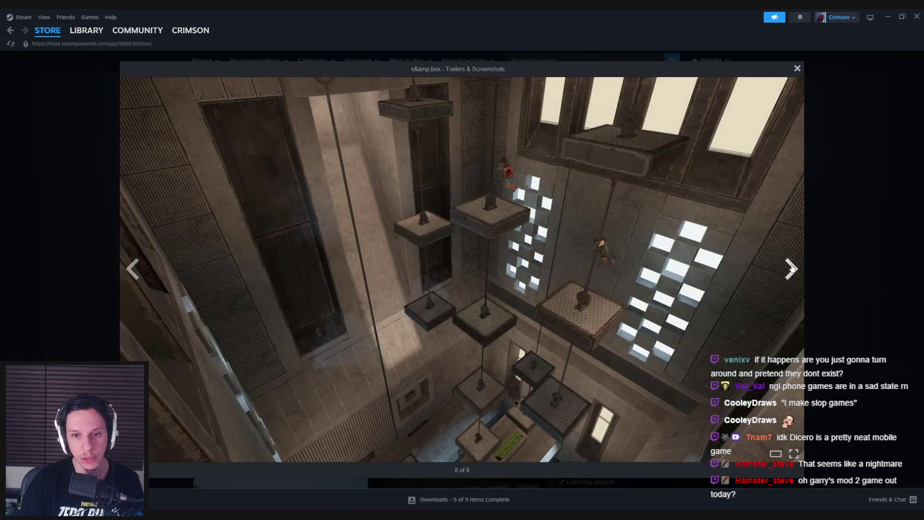
pyautogui.click(793, 268)
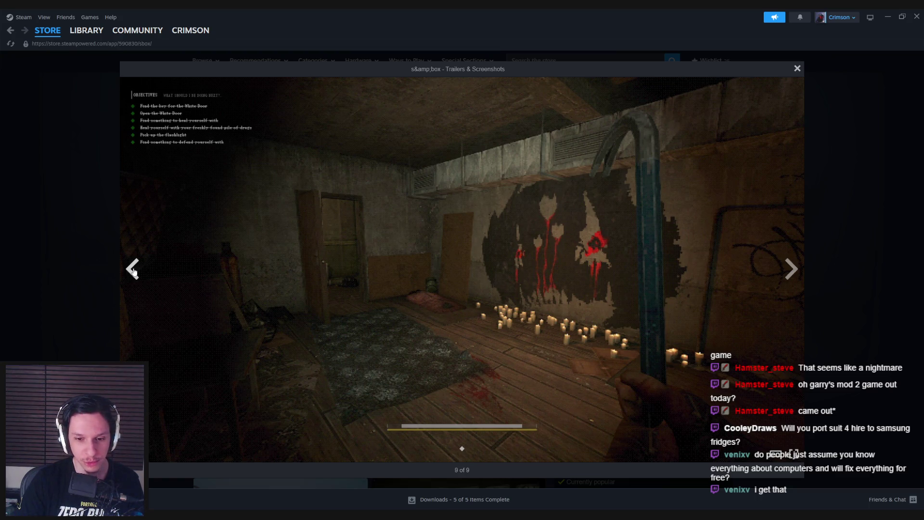
# Step back through the gallery to screenshot 4 of 9.
pyautogui.click(135, 272)
pyautogui.click(134, 272)
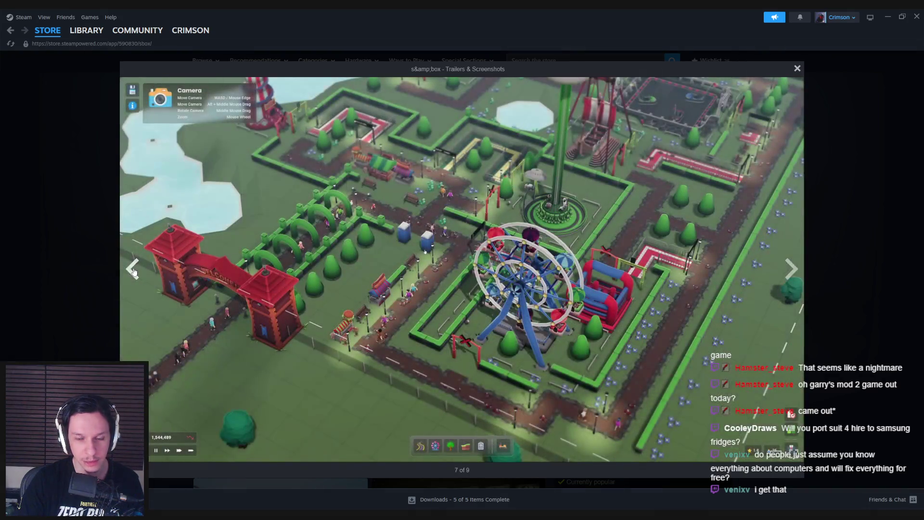
pyautogui.click(135, 272)
pyautogui.click(134, 272)
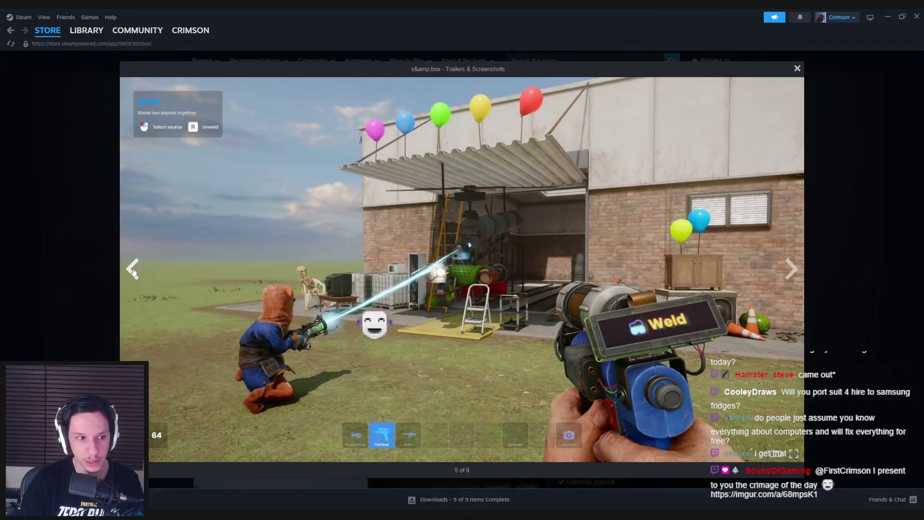
pyautogui.click(134, 273)
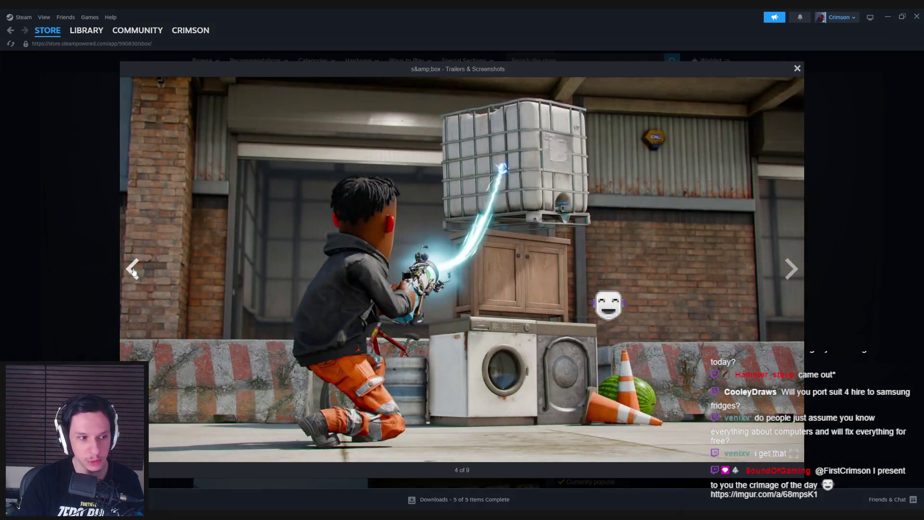
pyautogui.click(135, 273)
pyautogui.click(134, 272)
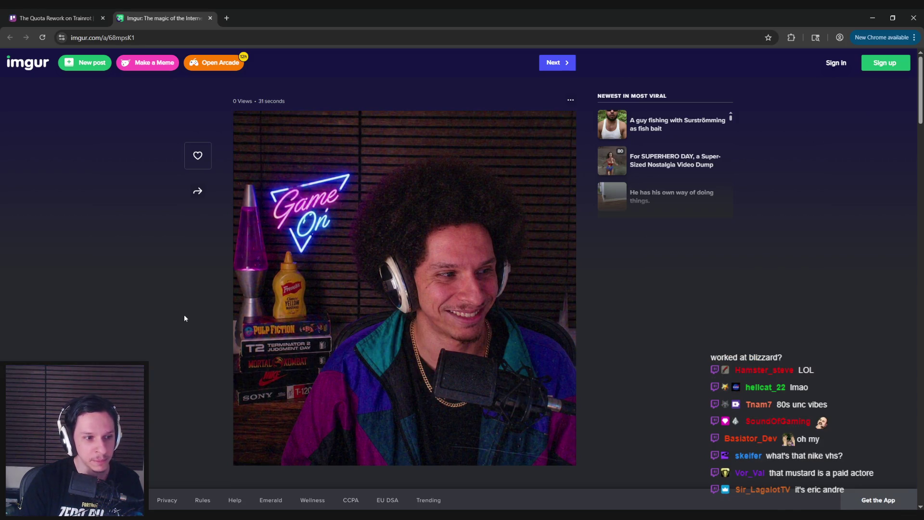
# Glance over the Imgur post and close its tab, back to 'The Quota Rework' Trello card.
pyautogui.scroll(-1, 184, 318)
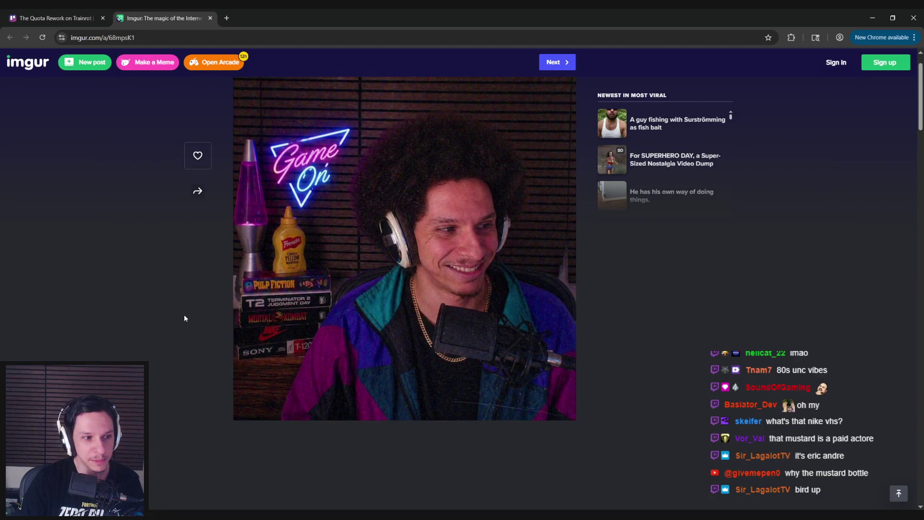
pyautogui.scroll(1, 184, 319)
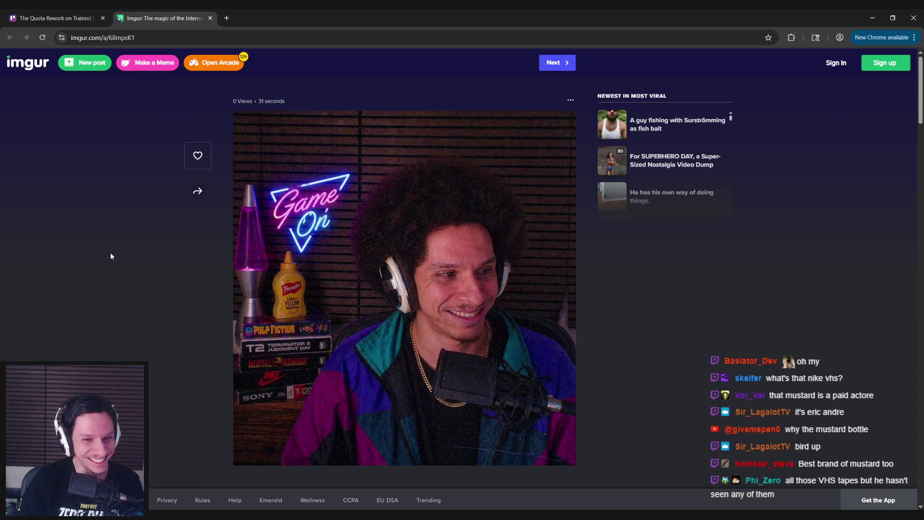
pyautogui.click(210, 18)
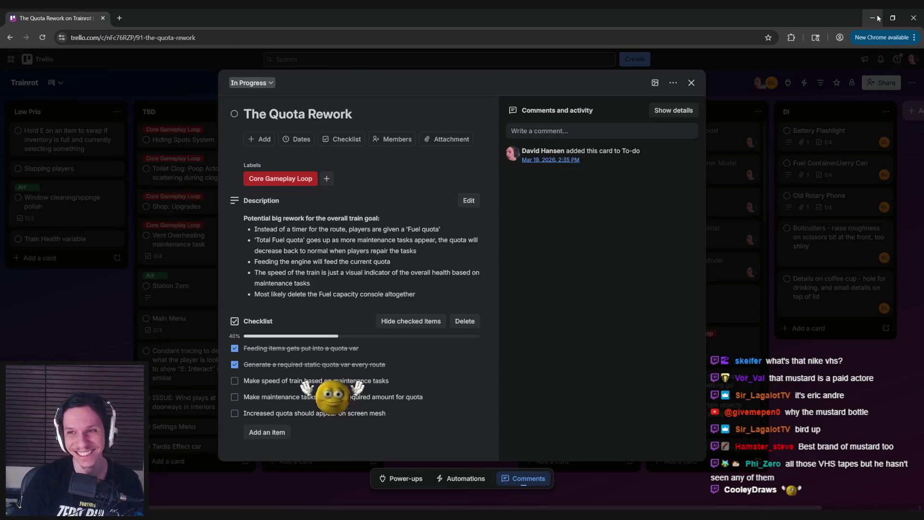
# Return to Steam's s&box screenshot viewer and advance four screenshots.
pyautogui.hotkey('alt', 'Tab')
pyautogui.rightClick(336, 223)
pyautogui.press('Escape')
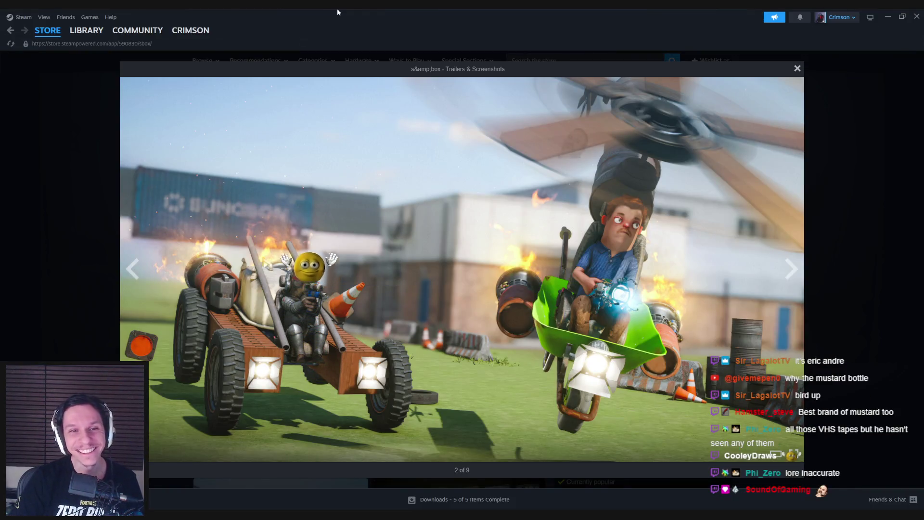
pyautogui.click(791, 269)
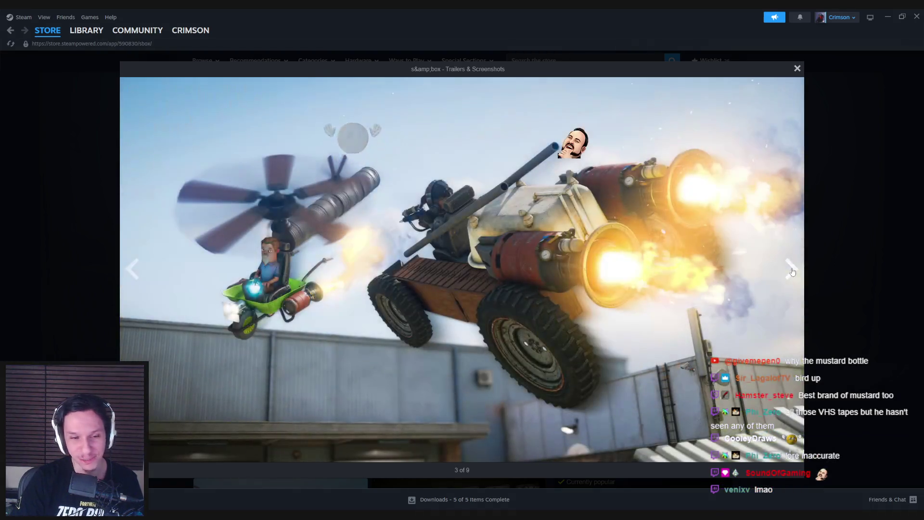
pyautogui.click(792, 270)
pyautogui.click(792, 270)
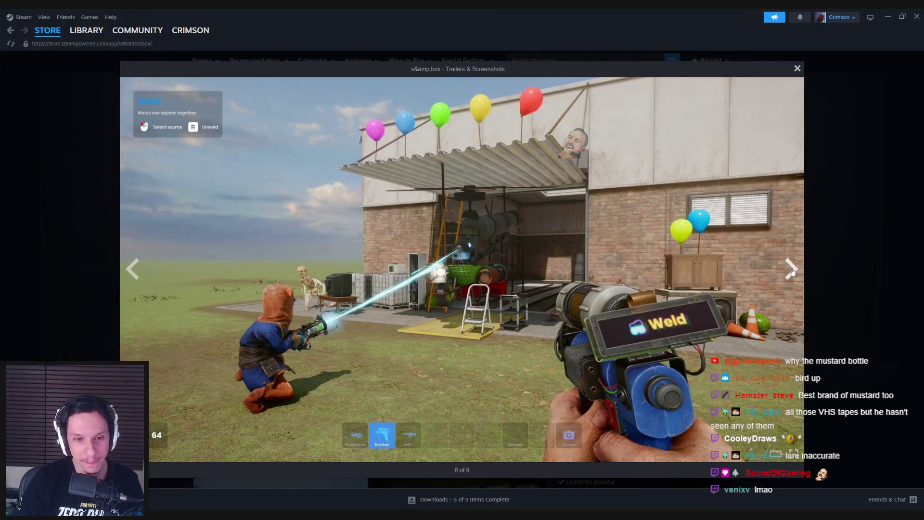
pyautogui.click(791, 270)
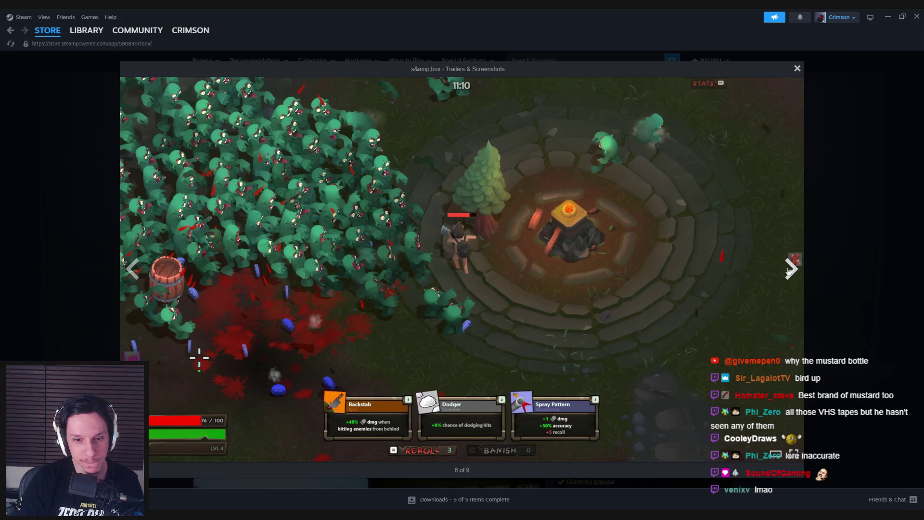
# Step back four screenshots and forward three, then close the gallery.
pyautogui.click(140, 281)
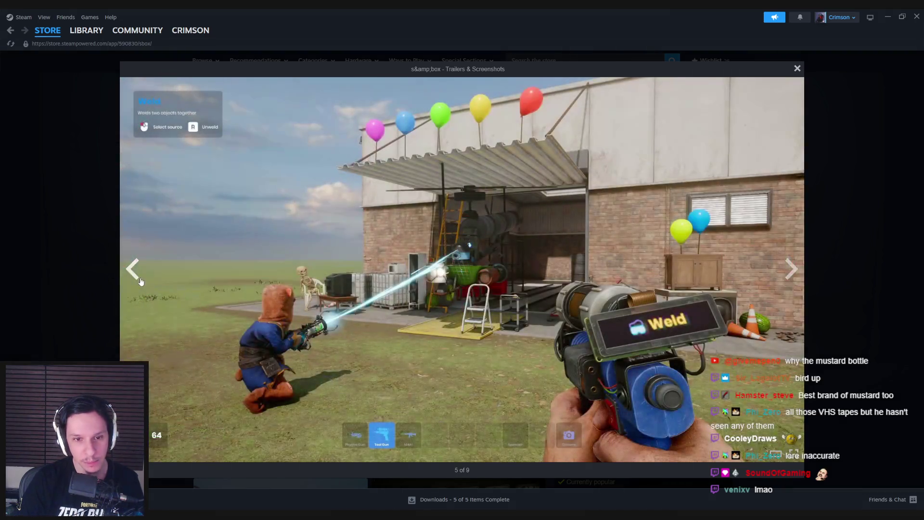
pyautogui.click(141, 281)
pyautogui.click(140, 281)
pyautogui.click(140, 281)
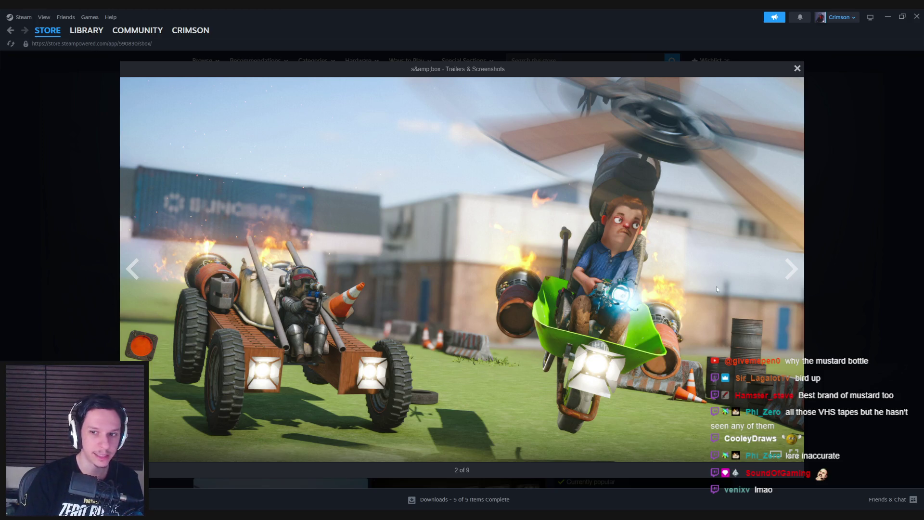
pyautogui.click(797, 276)
pyautogui.click(797, 276)
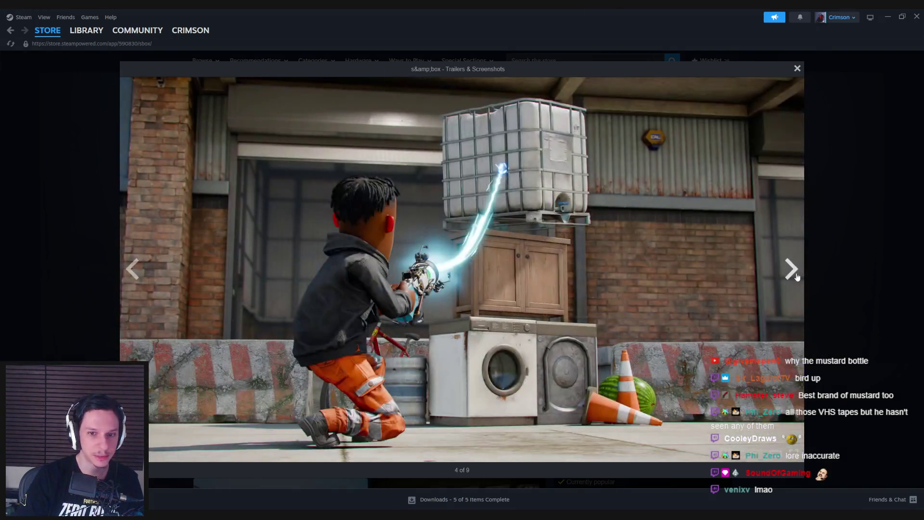
pyautogui.click(797, 276)
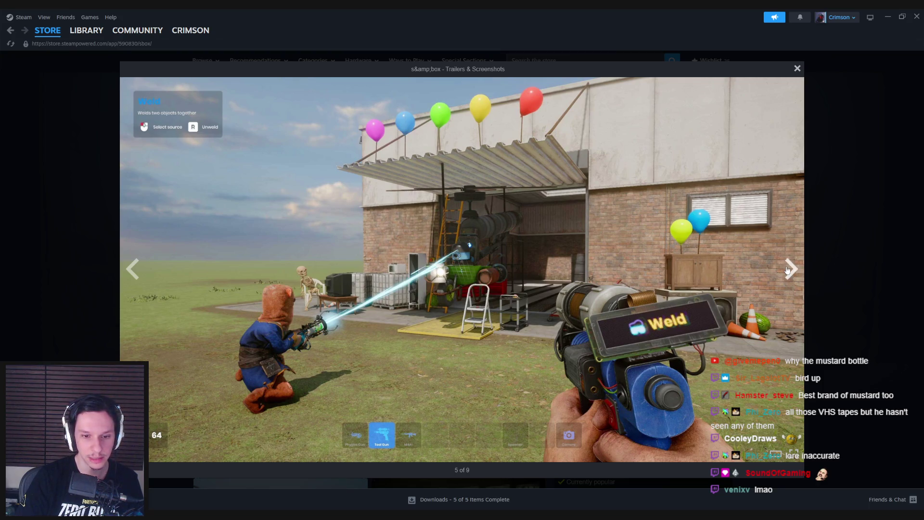
pyautogui.click(808, 264)
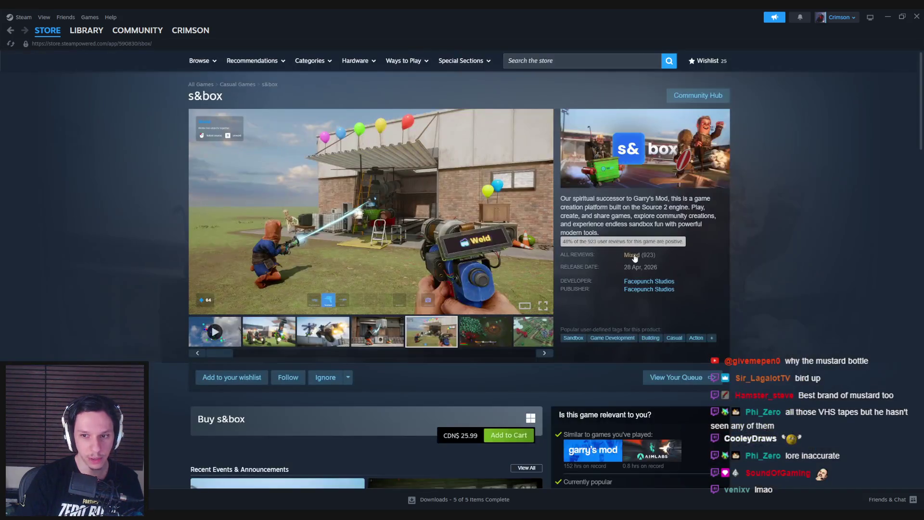
# Jump to s&box's Mixed customer reviews and read down the list, highlighting a short negative review.
pyautogui.click(633, 258)
pyautogui.scroll(-2, 145, 264)
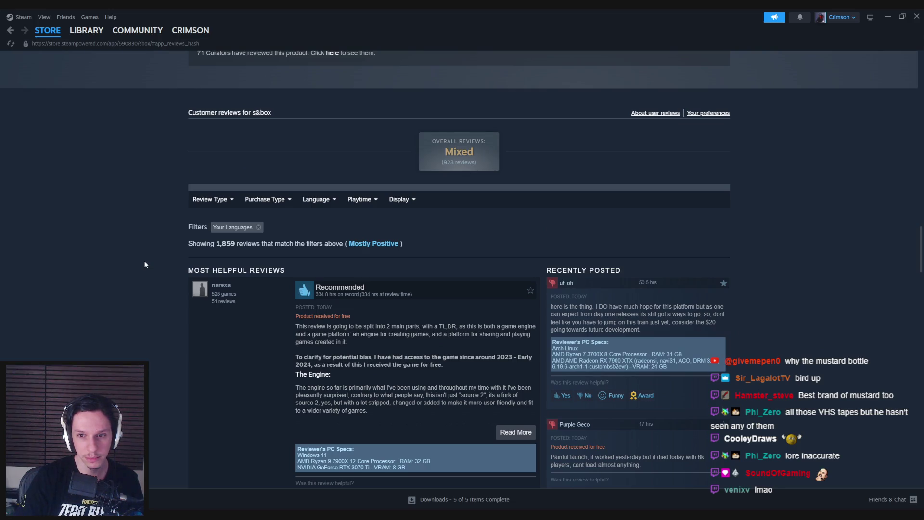
pyautogui.scroll(-1, 144, 265)
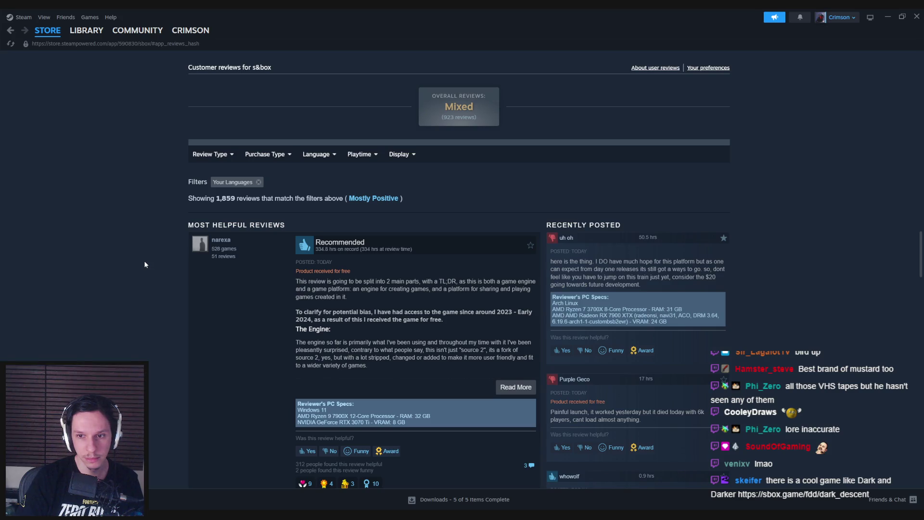
pyautogui.scroll(-2, 144, 265)
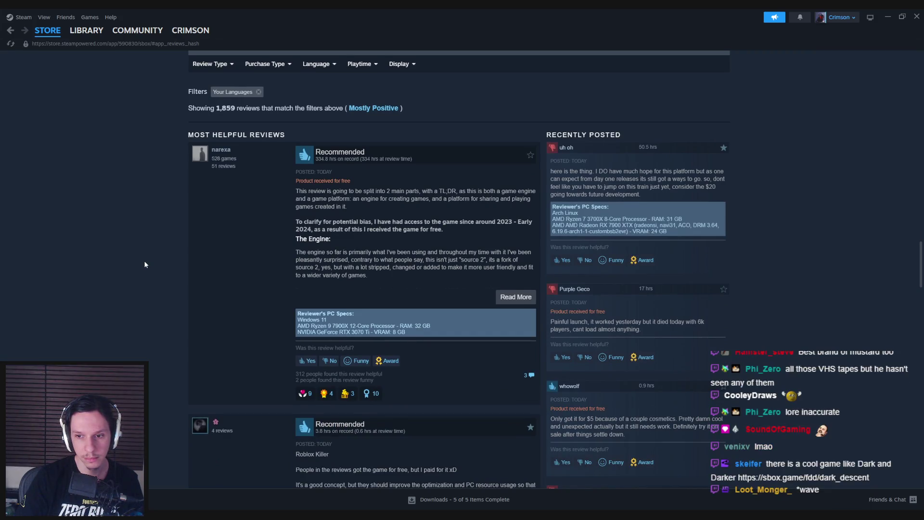
pyautogui.scroll(-2, 145, 264)
pyautogui.scroll(-1, 144, 265)
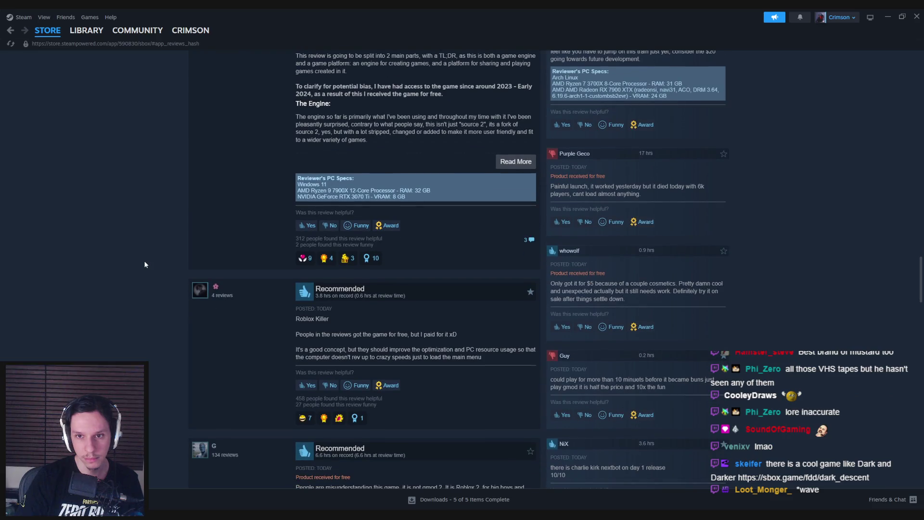
pyautogui.scroll(-2, 145, 264)
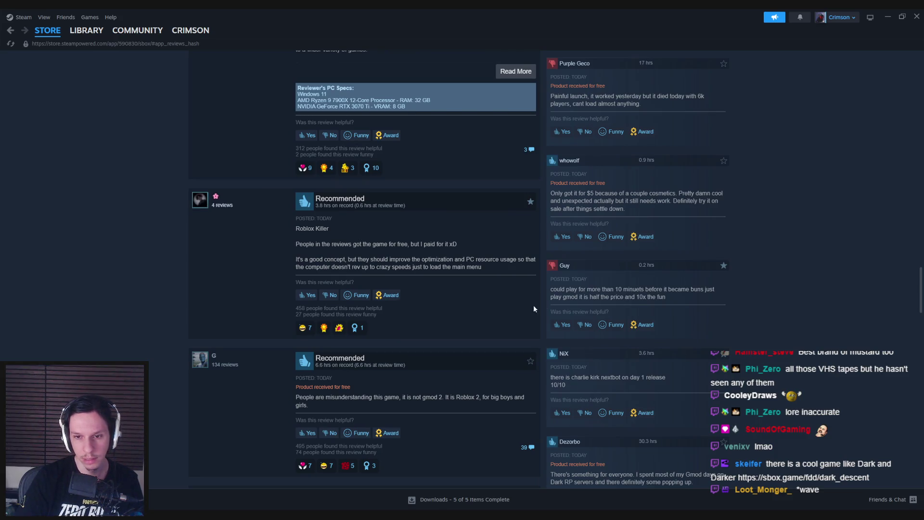
pyautogui.moveTo(580, 289)
pyautogui.mouseDown()
pyautogui.moveTo(715, 294)
pyautogui.moveTo(578, 297)
pyautogui.moveTo(687, 301)
pyautogui.mouseUp()
# Play the Dark Descent gameplay video on sbox.game, then close that tab.
pyautogui.click(687, 301)
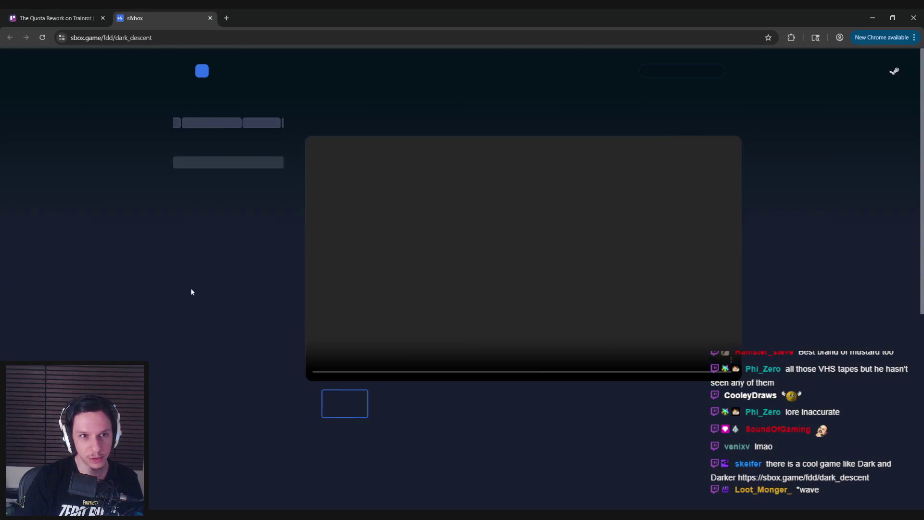
pyautogui.click(317, 362)
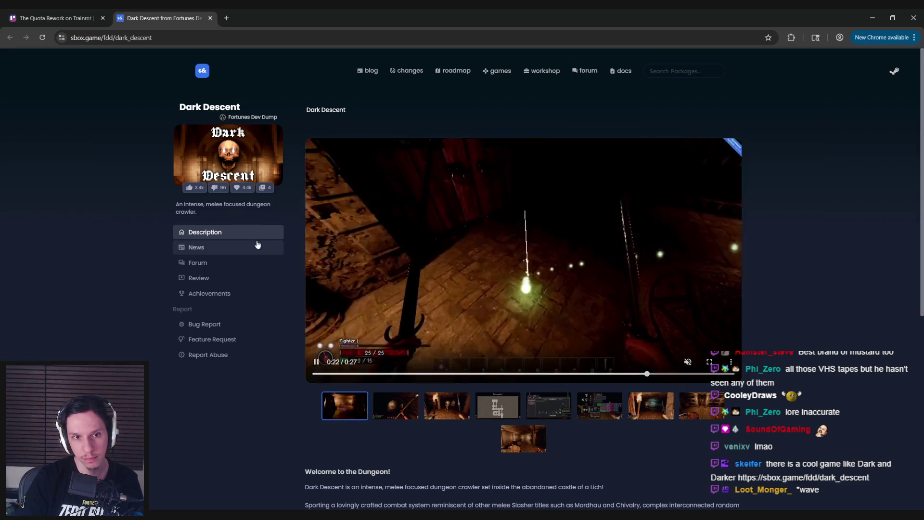
pyautogui.click(210, 17)
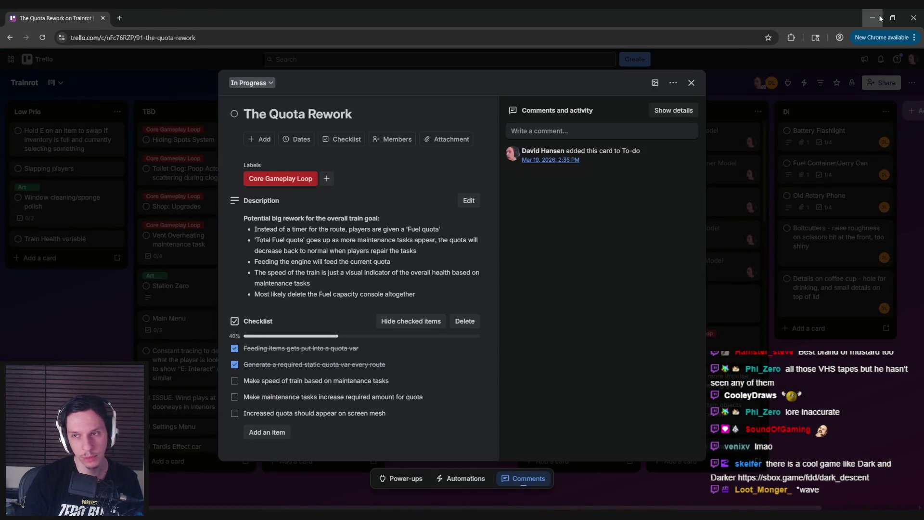
pyautogui.click(872, 18)
pyautogui.scroll(-2, 176, 313)
pyautogui.scroll(-1, 154, 314)
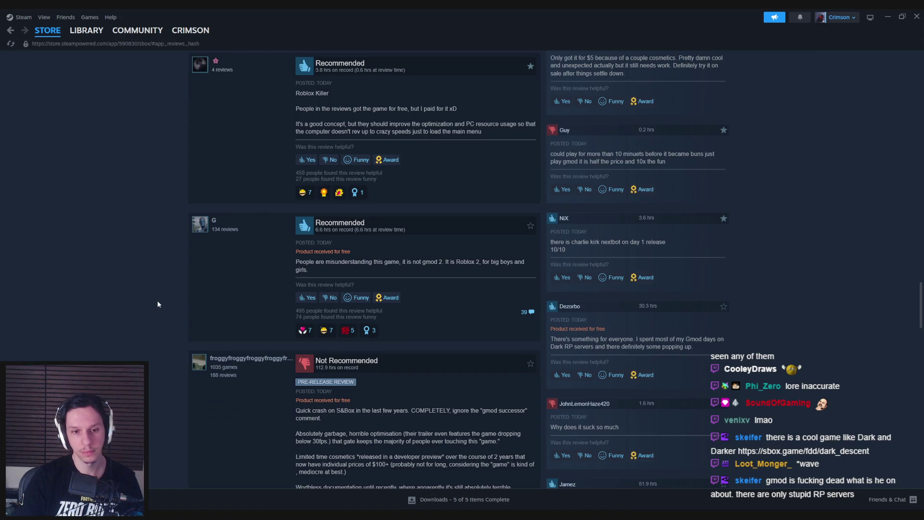
pyautogui.scroll(-2, 157, 302)
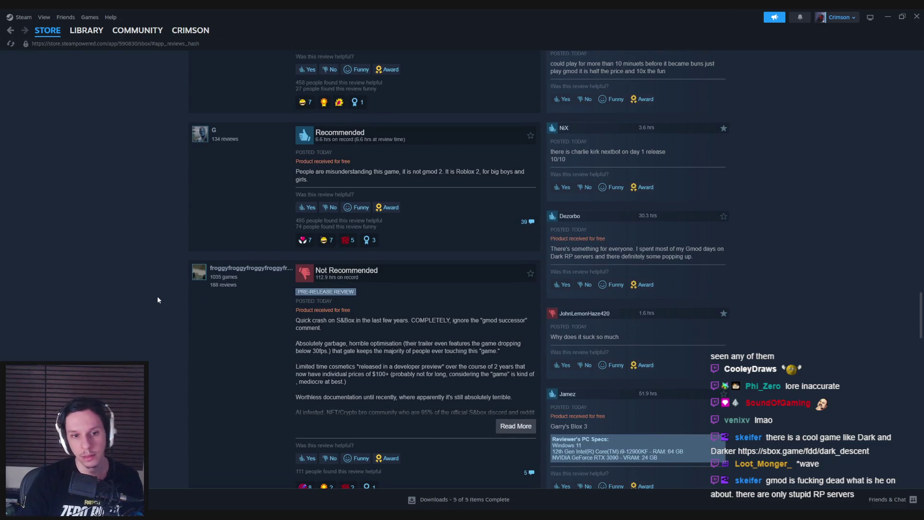
pyautogui.click(516, 427)
pyautogui.scroll(-2, 278, 401)
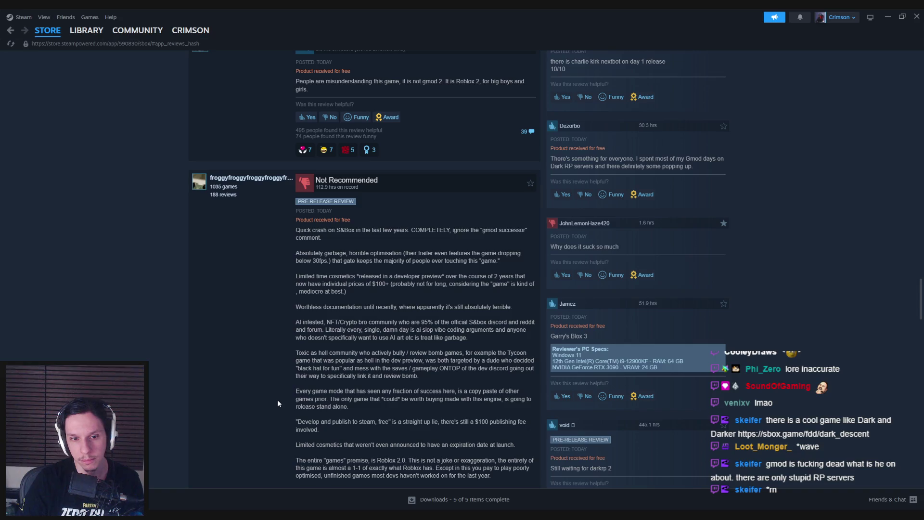
pyautogui.moveTo(327, 321)
pyautogui.mouseDown()
pyautogui.moveTo(508, 321)
pyautogui.moveTo(527, 330)
pyautogui.moveTo(331, 329)
pyautogui.moveTo(510, 330)
pyautogui.moveTo(359, 337)
pyautogui.moveTo(376, 330)
pyautogui.moveTo(475, 337)
pyautogui.mouseUp()
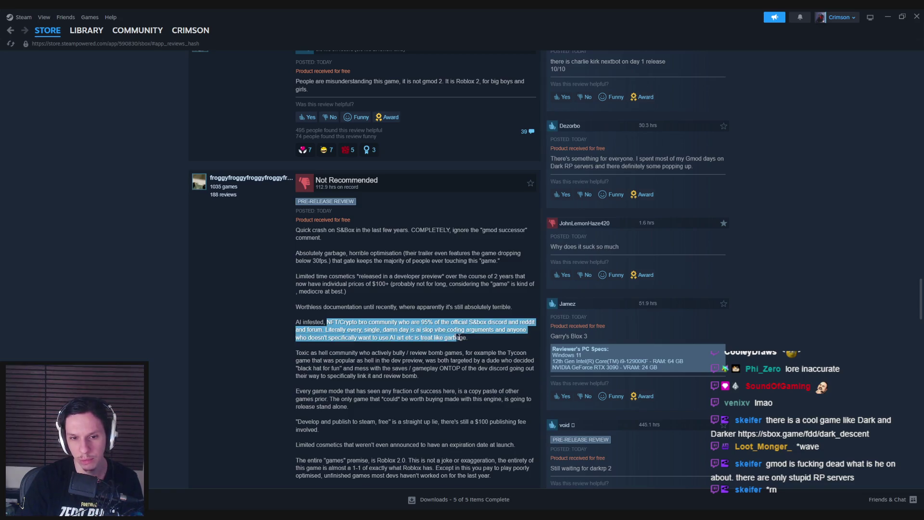
pyautogui.click(475, 337)
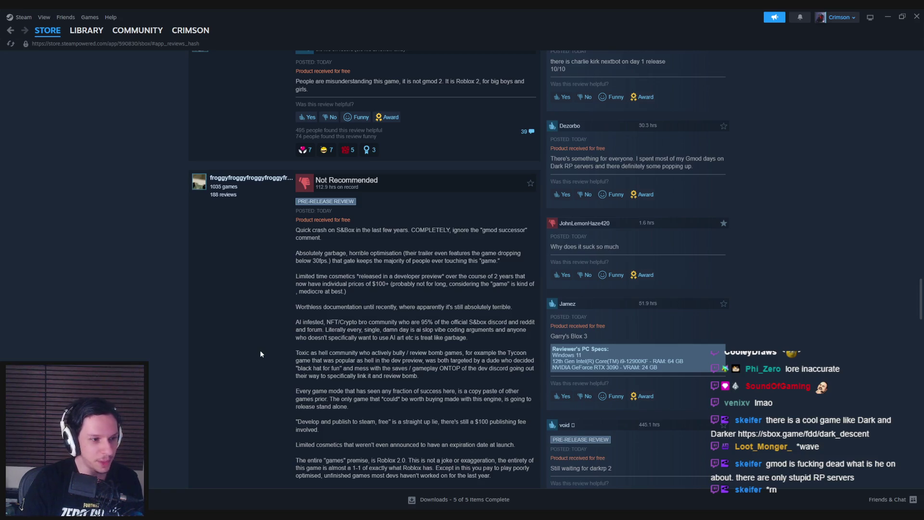
pyautogui.scroll(-3, 260, 354)
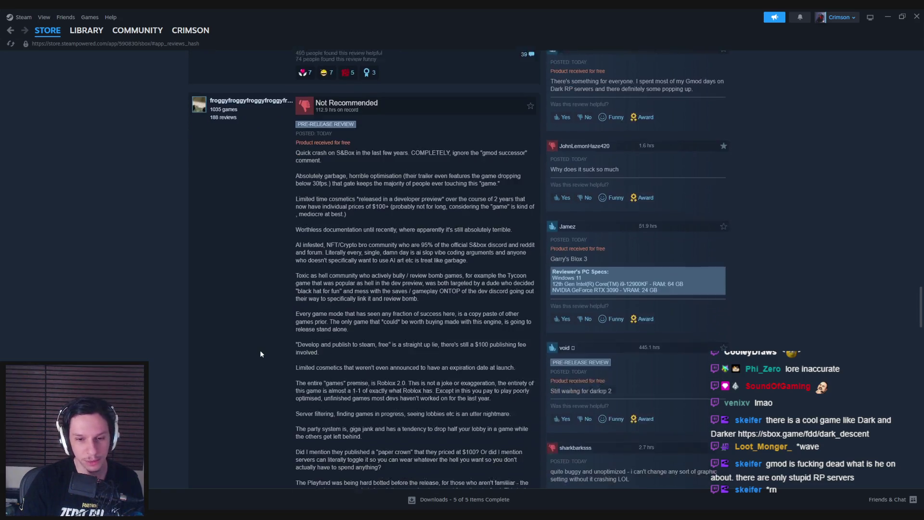
pyautogui.scroll(5, 261, 354)
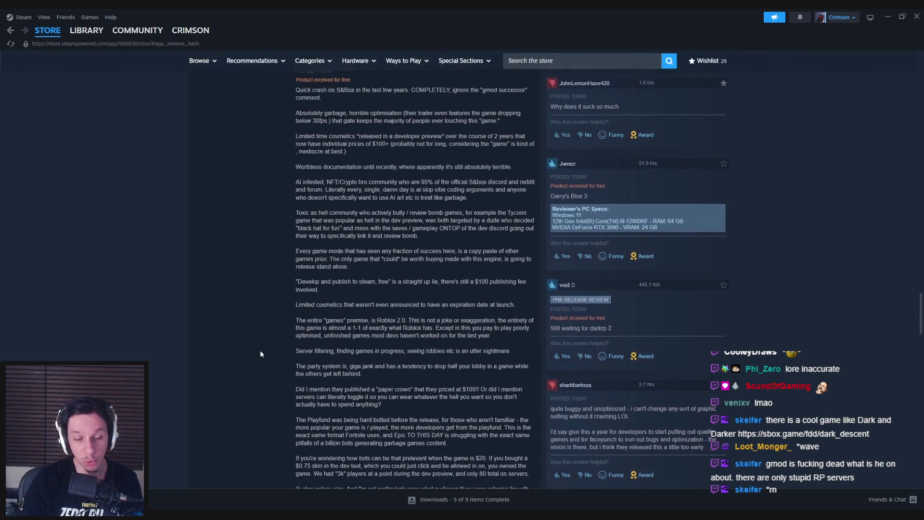
pyautogui.scroll(-1, 261, 354)
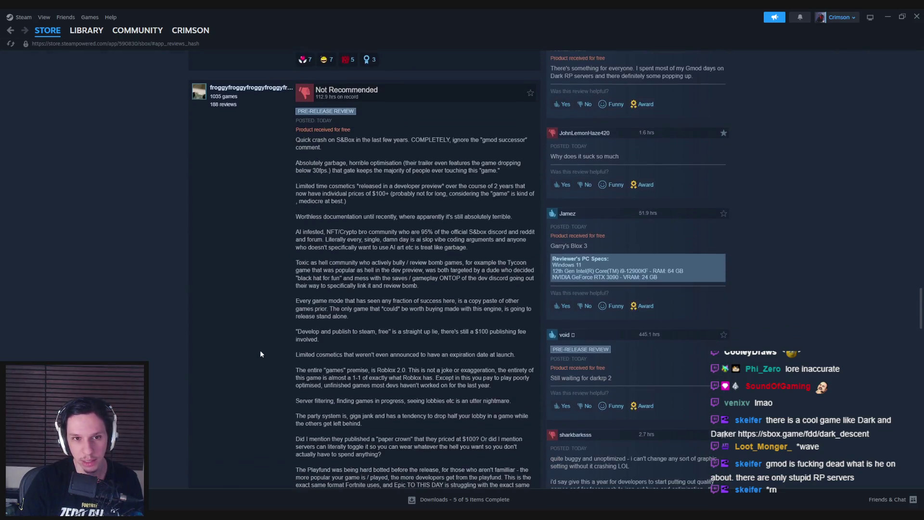
pyautogui.scroll(-8, 261, 354)
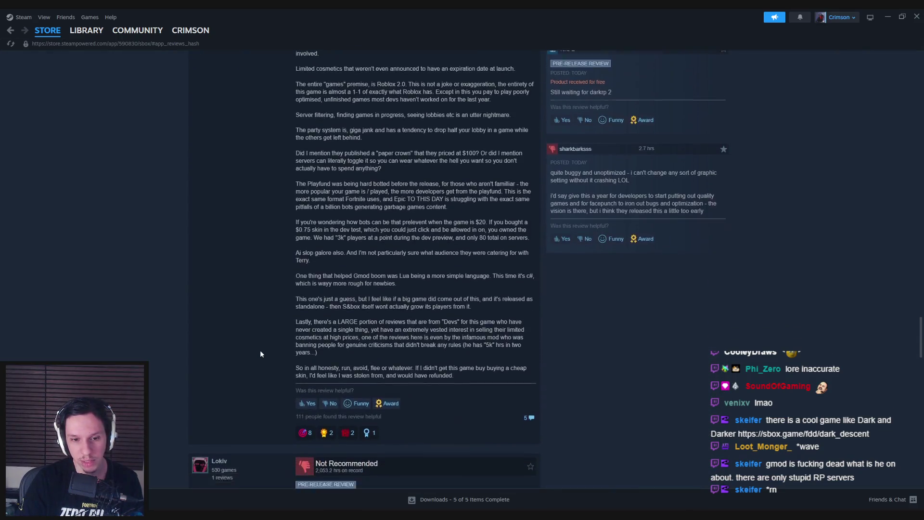
pyautogui.scroll(10, 261, 354)
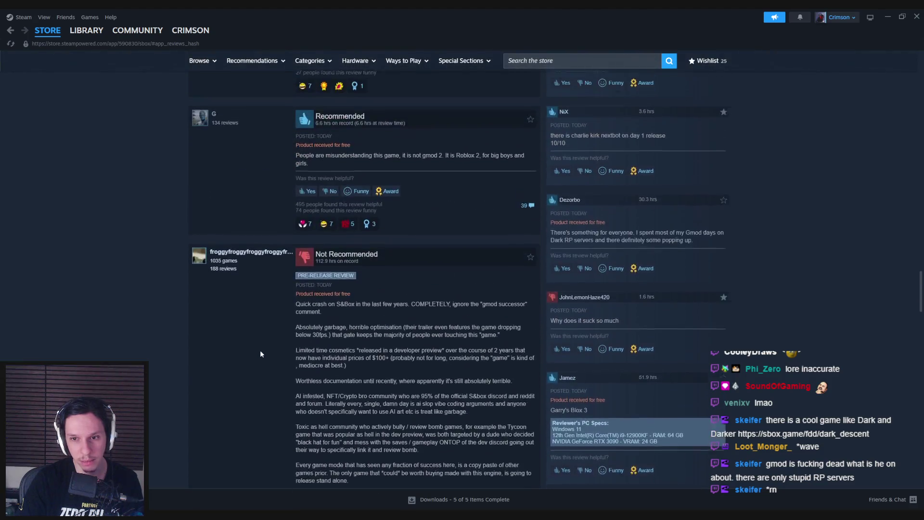
pyautogui.scroll(-4, 261, 354)
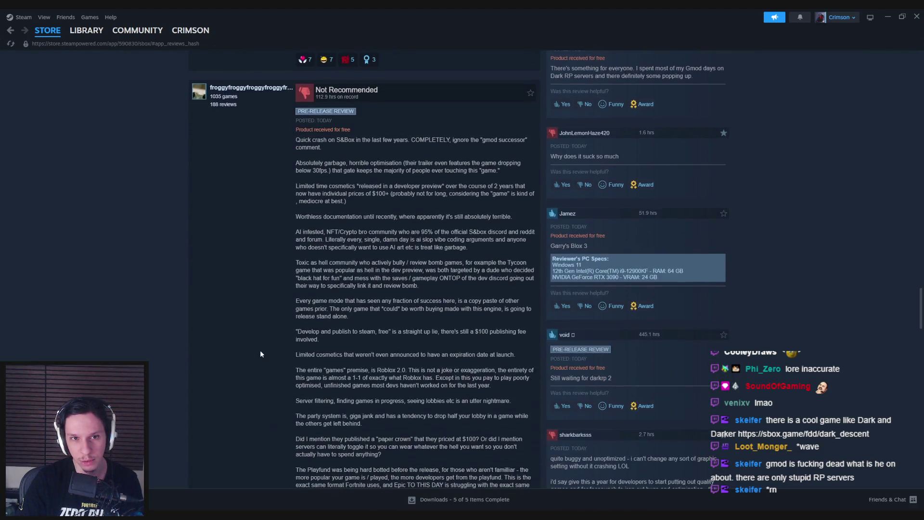
pyautogui.scroll(-1, 261, 354)
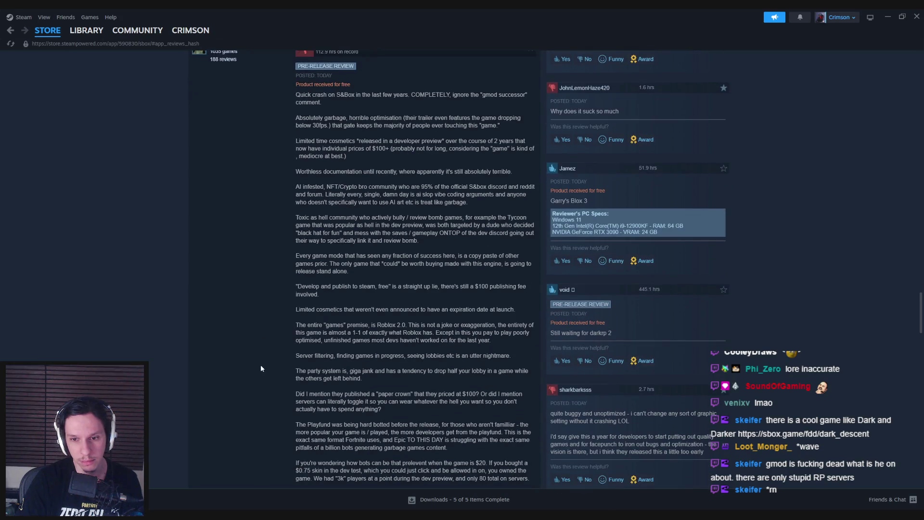
pyautogui.scroll(-5, 261, 365)
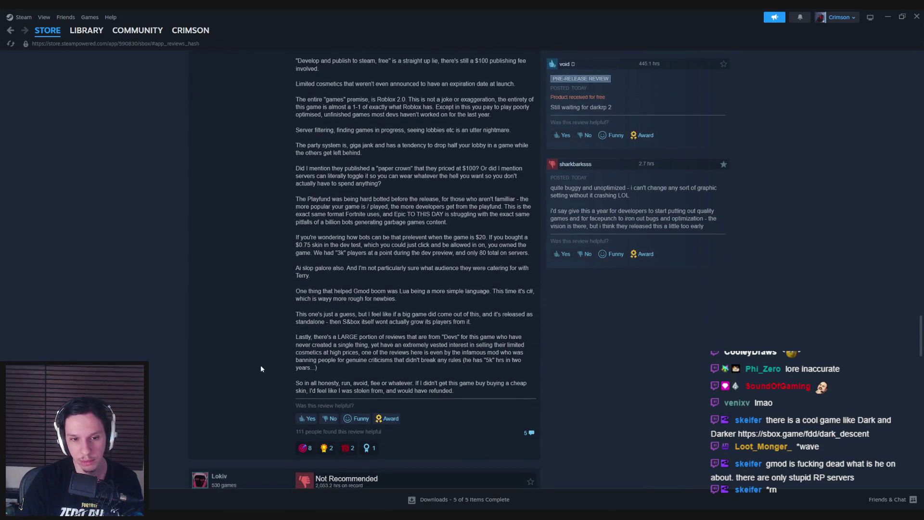
pyautogui.scroll(1, 261, 369)
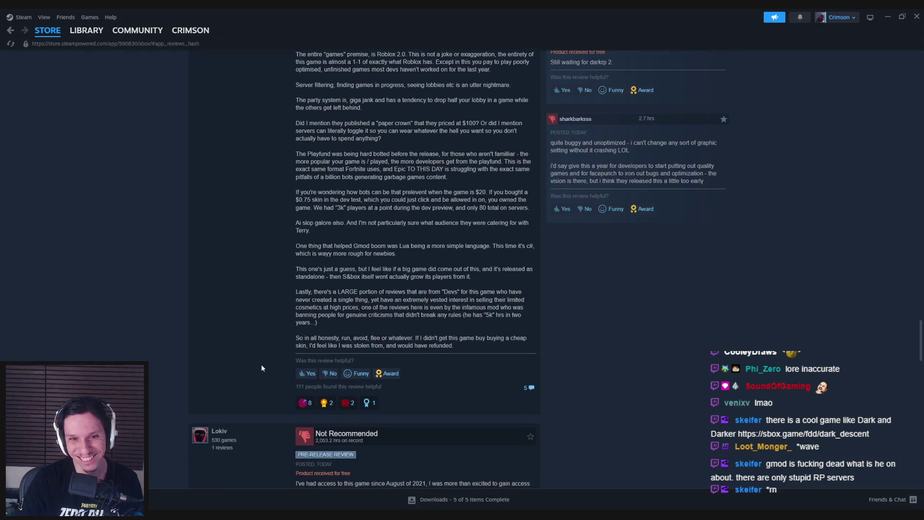
pyautogui.scroll(6, 261, 368)
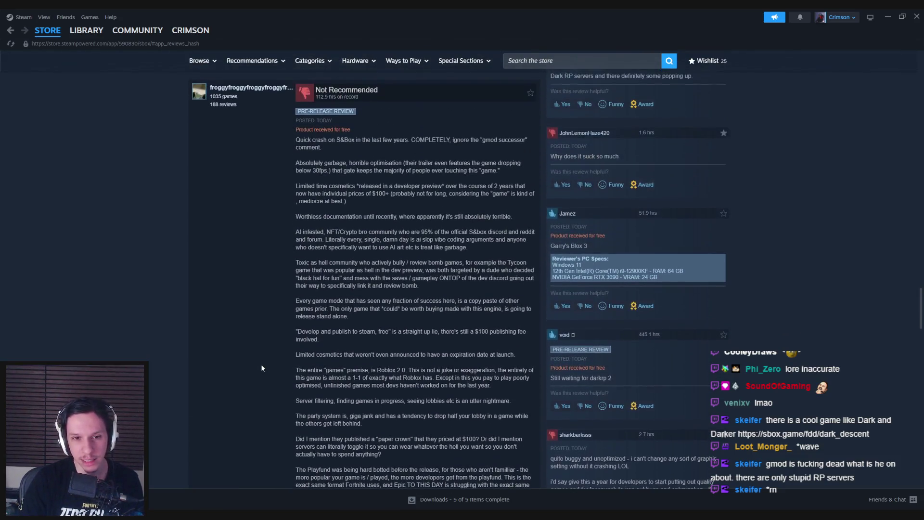
pyautogui.scroll(-1, 261, 368)
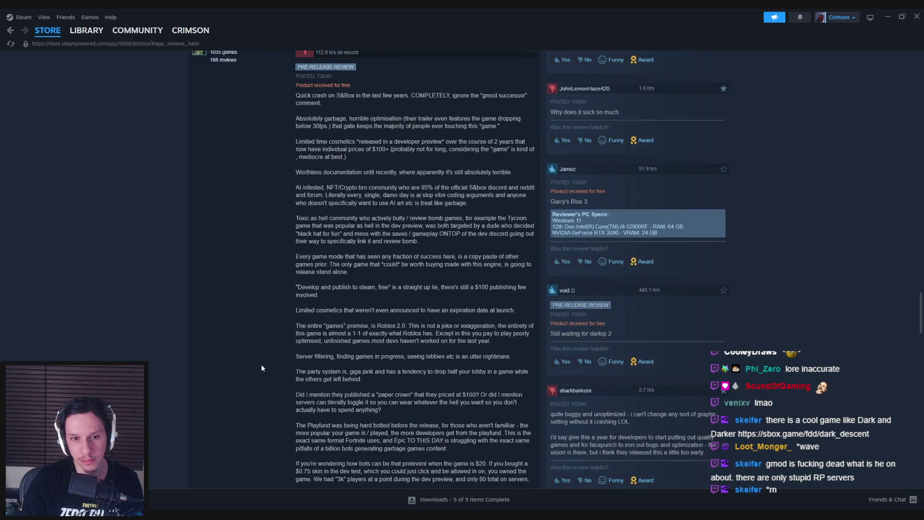
pyautogui.scroll(-7, 261, 368)
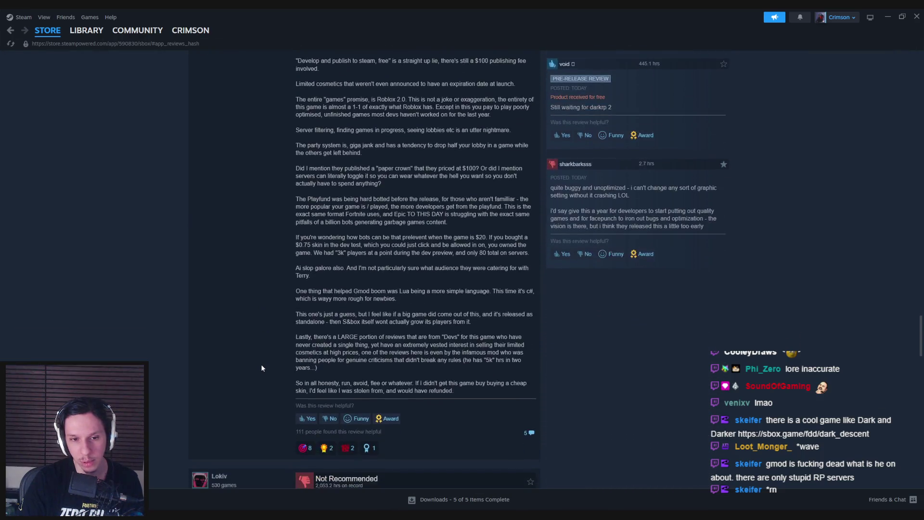
pyautogui.scroll(-1, 262, 367)
pyautogui.scroll(6, 261, 368)
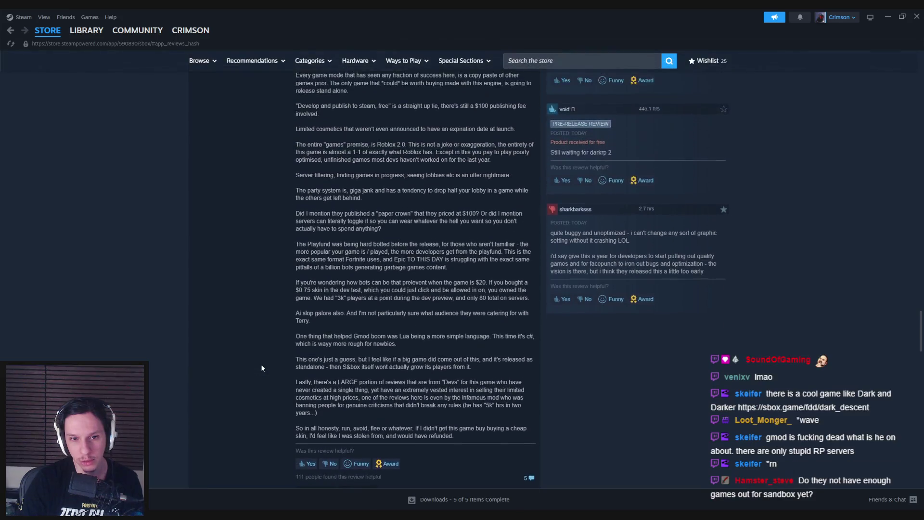
pyautogui.scroll(2, 261, 368)
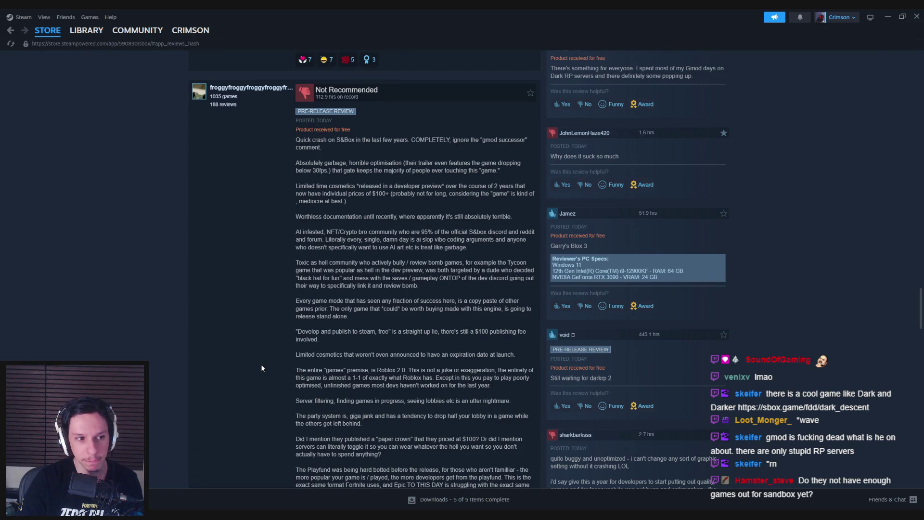
pyautogui.scroll(-15, 261, 368)
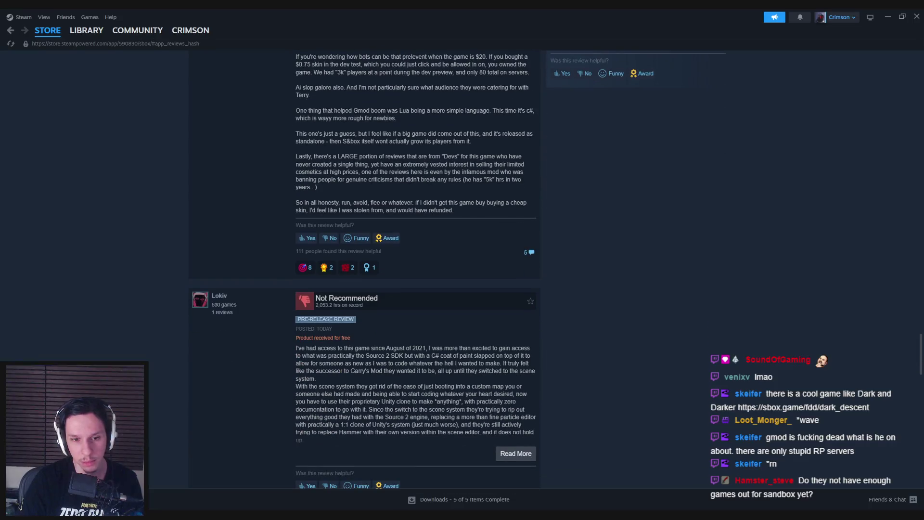
pyautogui.scroll(-1, 364, 270)
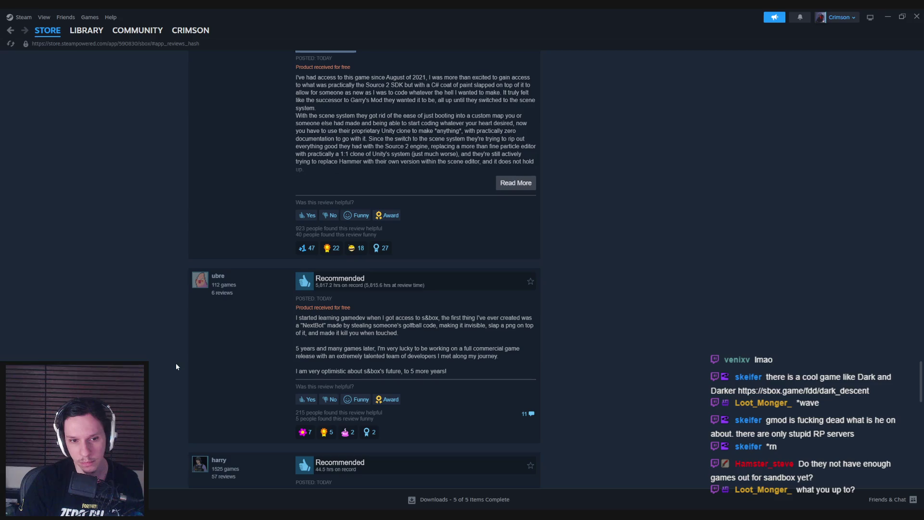
pyautogui.scroll(-1, 353, 286)
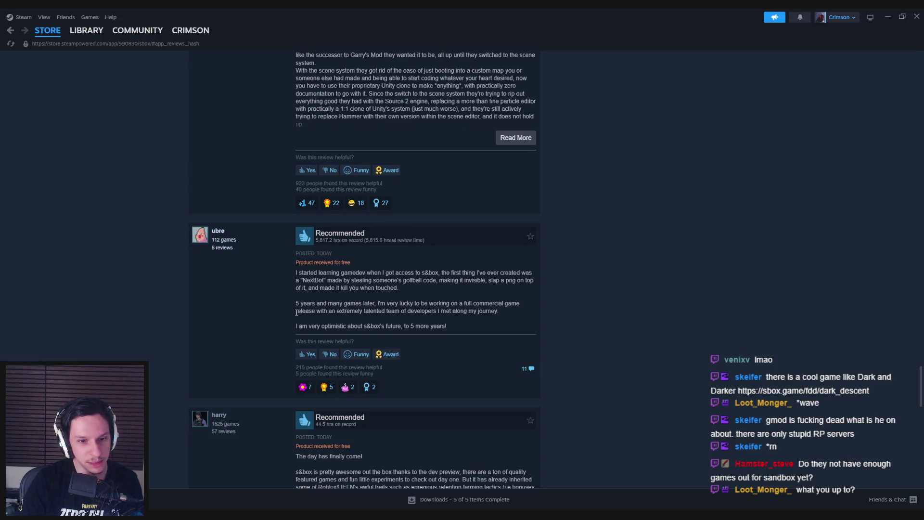
pyautogui.scroll(-4, 230, 348)
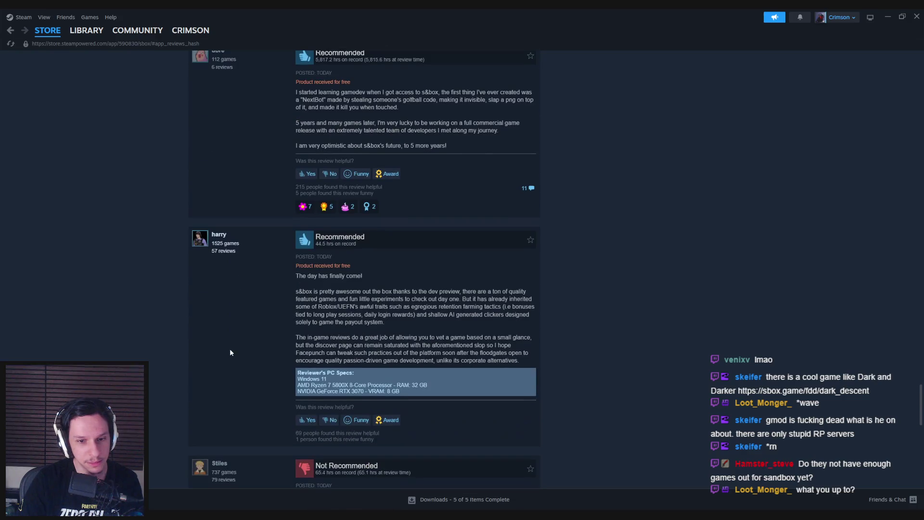
pyautogui.scroll(-3, 173, 347)
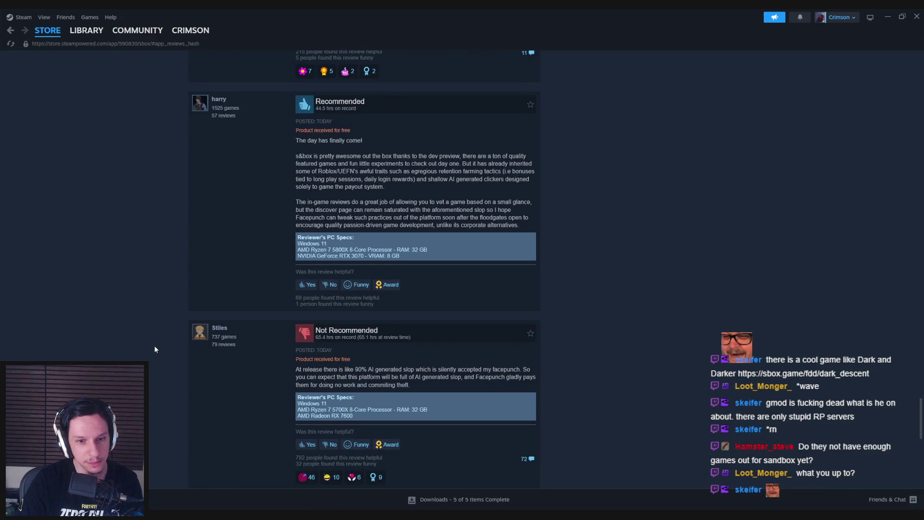
pyautogui.scroll(-1, 155, 349)
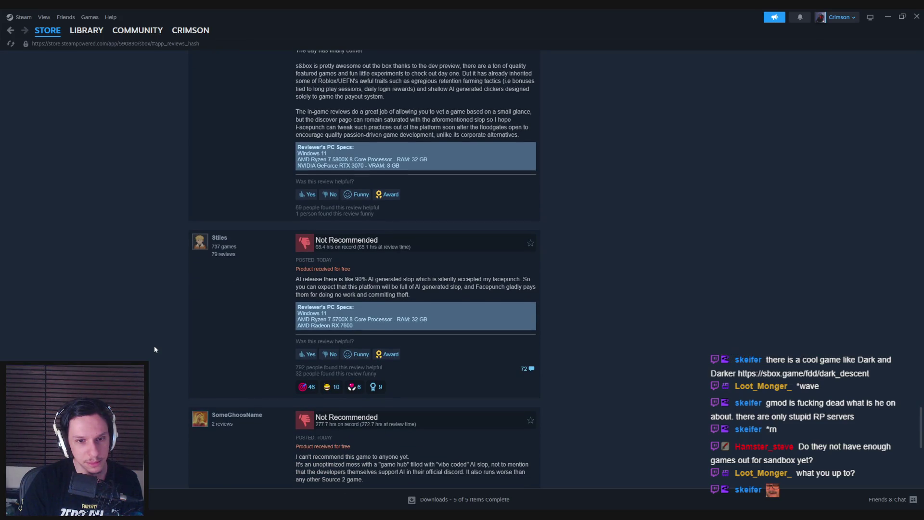
pyautogui.scroll(-3, 155, 349)
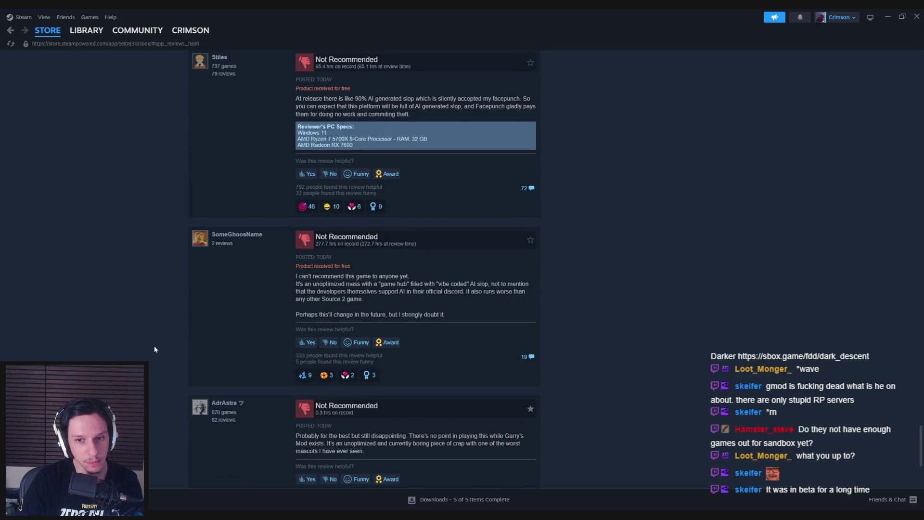
pyautogui.scroll(-3, 154, 349)
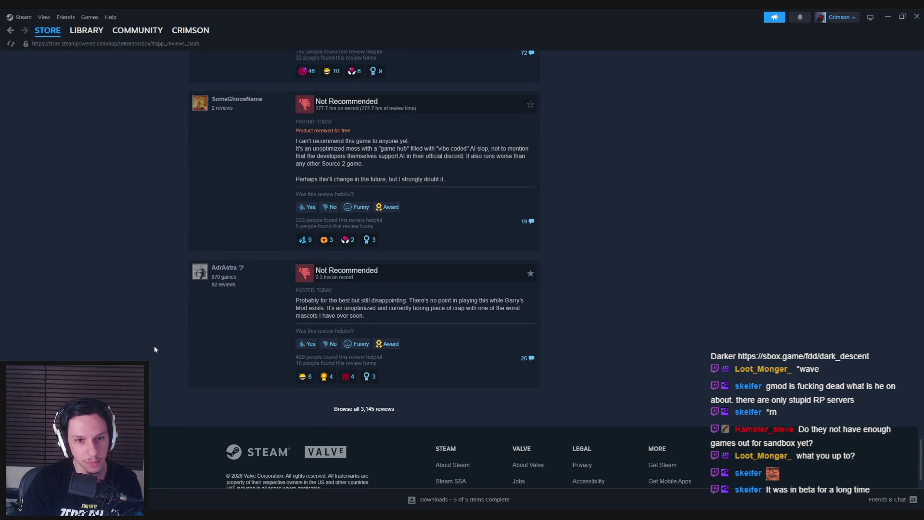
pyautogui.scroll(8, 156, 348)
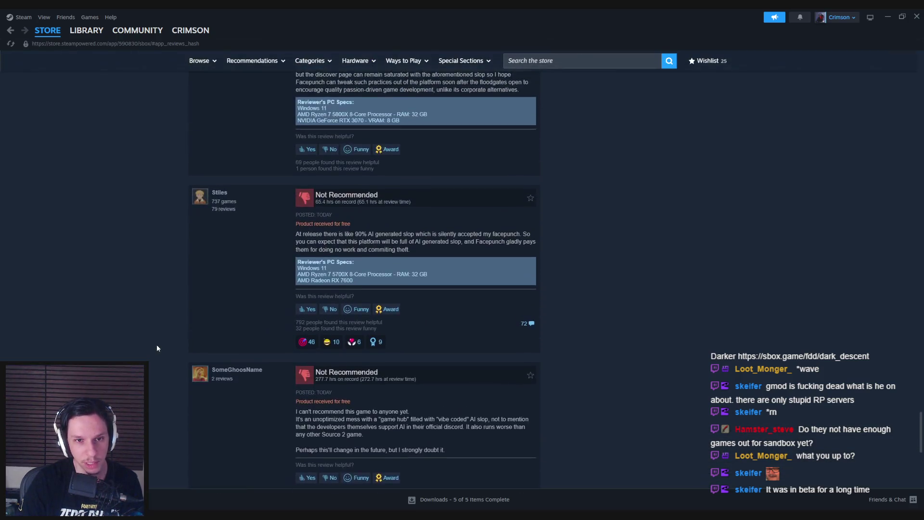
pyautogui.scroll(8, 157, 347)
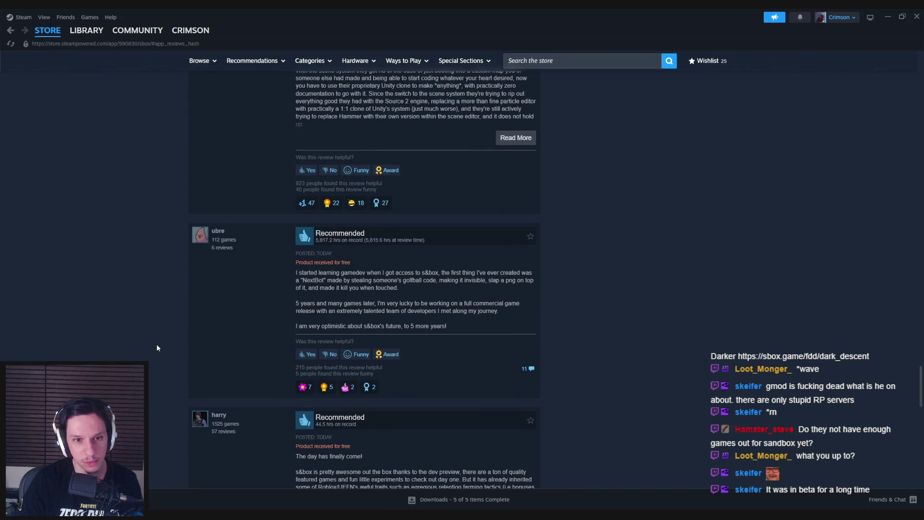
pyautogui.scroll(5, 157, 348)
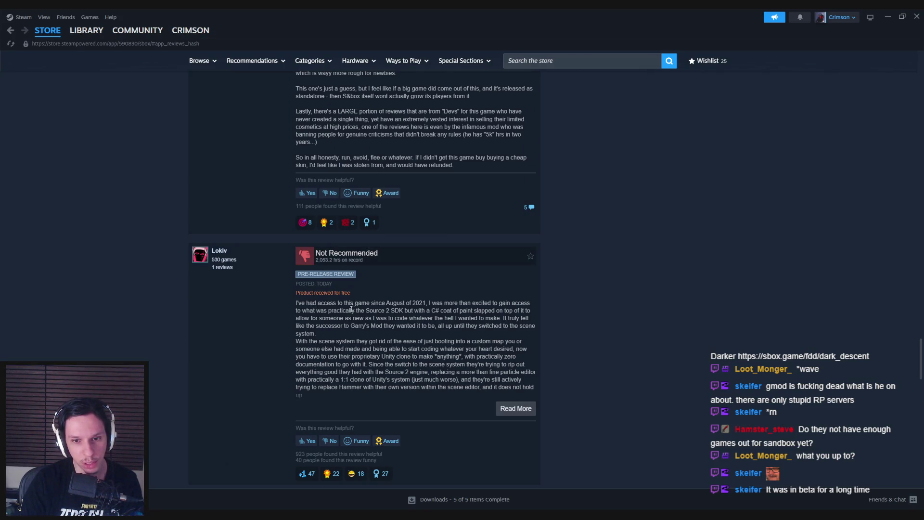
pyautogui.click(516, 408)
# Read the long negative review with a passage highlighted, then return to the s&box page top.
pyautogui.scroll(-2, 379, 250)
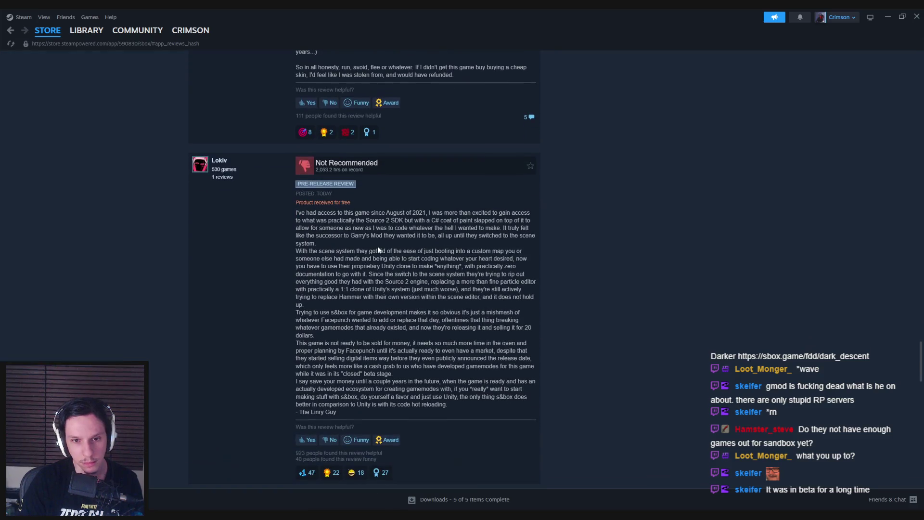
pyautogui.moveTo(429, 212)
pyautogui.mouseDown()
pyautogui.moveTo(533, 215)
pyautogui.moveTo(345, 228)
pyautogui.moveTo(405, 243)
pyautogui.moveTo(350, 236)
pyautogui.moveTo(505, 236)
pyautogui.moveTo(315, 243)
pyautogui.moveTo(488, 251)
pyautogui.moveTo(337, 259)
pyautogui.moveTo(504, 258)
pyautogui.moveTo(351, 266)
pyautogui.moveTo(433, 276)
pyautogui.moveTo(393, 281)
pyautogui.moveTo(357, 276)
pyautogui.moveTo(448, 273)
pyautogui.moveTo(480, 284)
pyautogui.moveTo(353, 289)
pyautogui.moveTo(514, 289)
pyautogui.moveTo(303, 305)
pyautogui.moveTo(512, 314)
pyautogui.moveTo(357, 320)
pyautogui.moveTo(506, 320)
pyautogui.mouseUp()
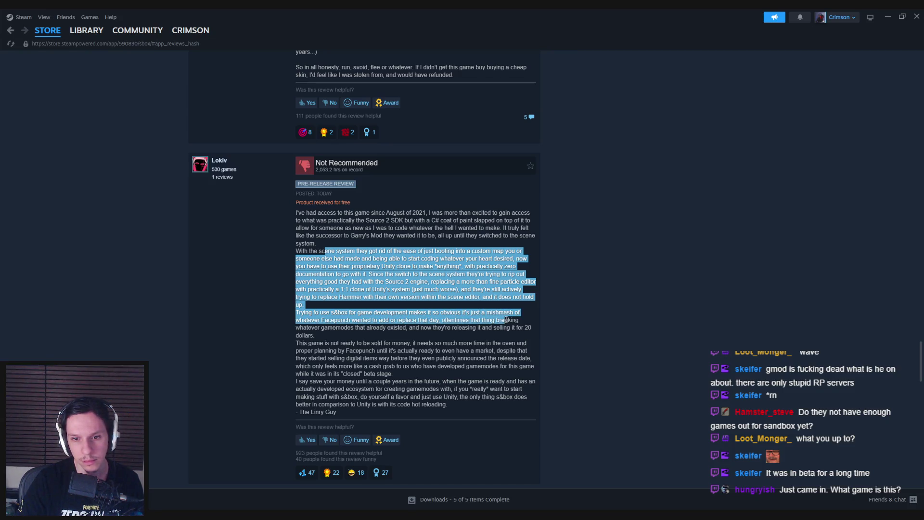
pyautogui.click(507, 320)
pyautogui.scroll(-2, 258, 331)
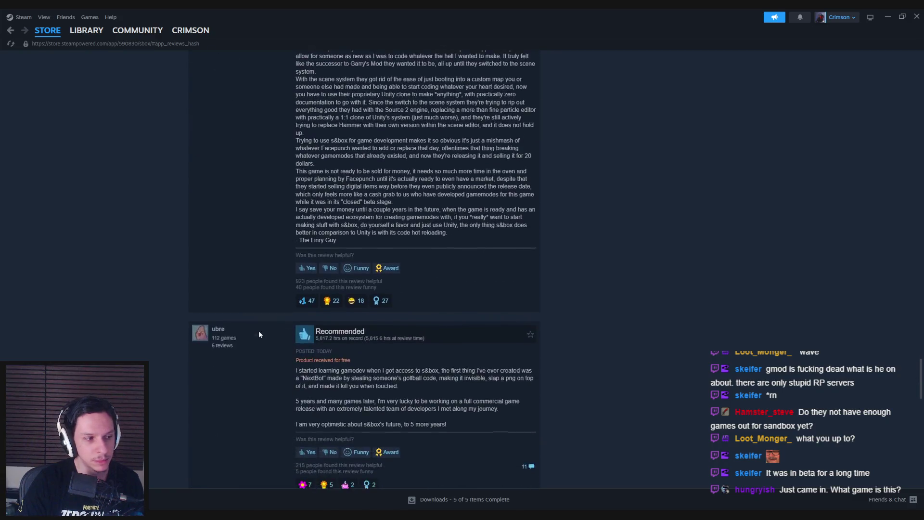
pyautogui.scroll(2, 215, 365)
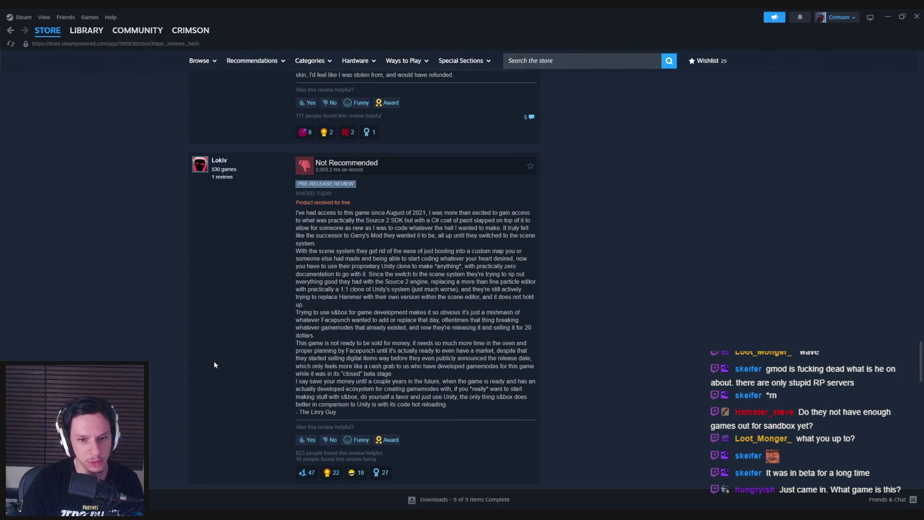
pyautogui.scroll(-1, 210, 374)
pyautogui.scroll(1, 211, 374)
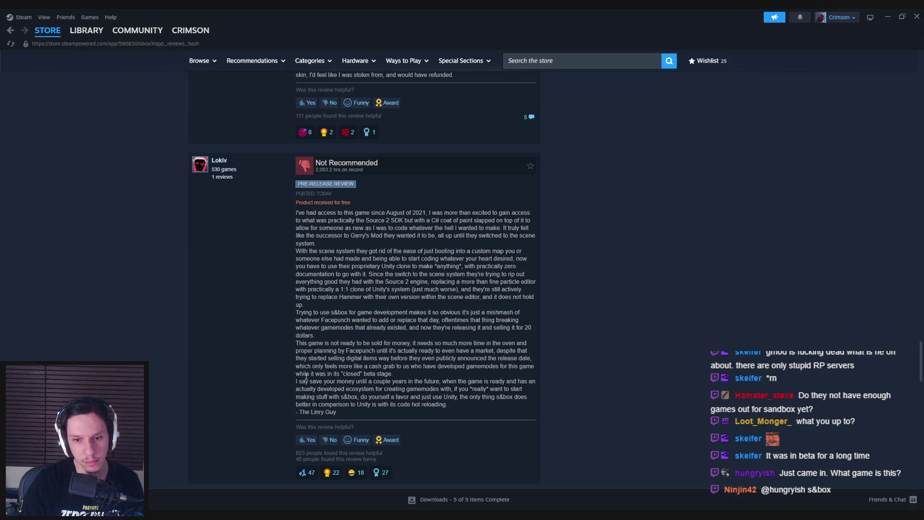
pyautogui.press('Home')
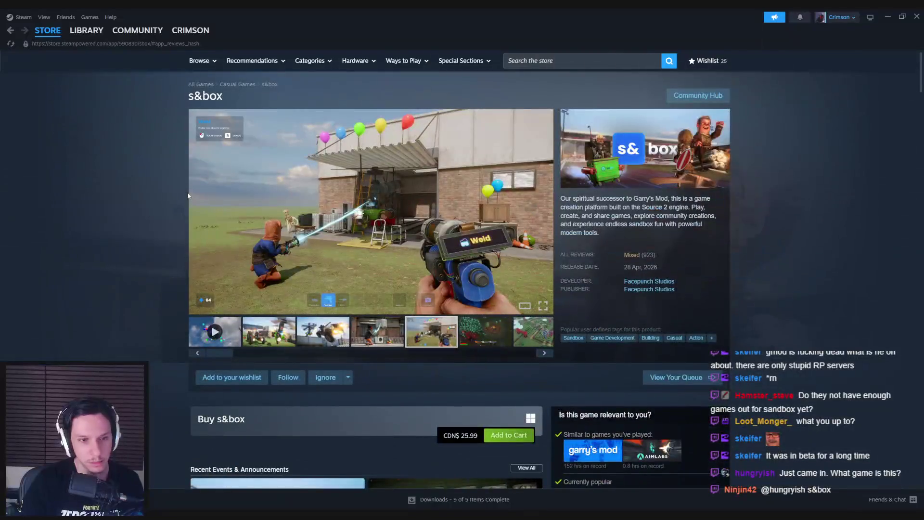
pyautogui.hotkey('alt', 'Tab')
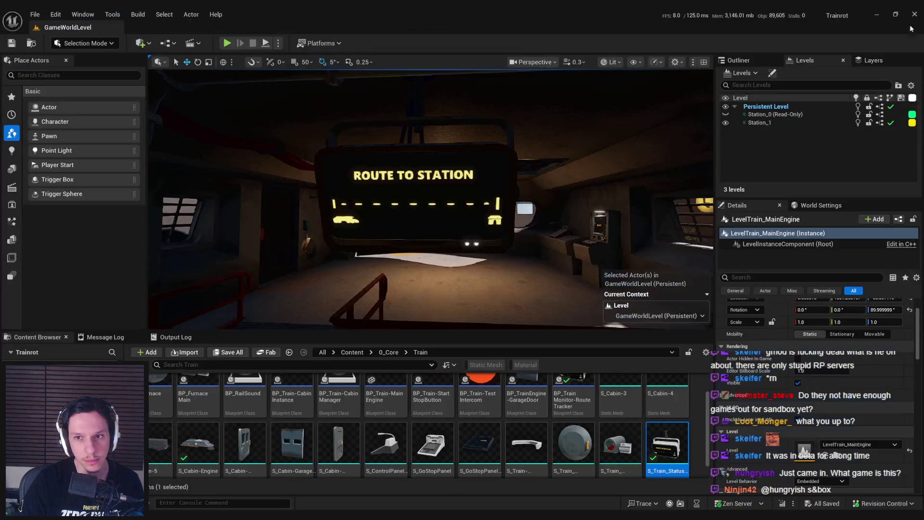
# Tilt and fly the GameWorldLevel viewport back through the train to reveal the engine room pipes.
pyautogui.moveTo(489, 166); pyautogui.dragTo(488, 158)
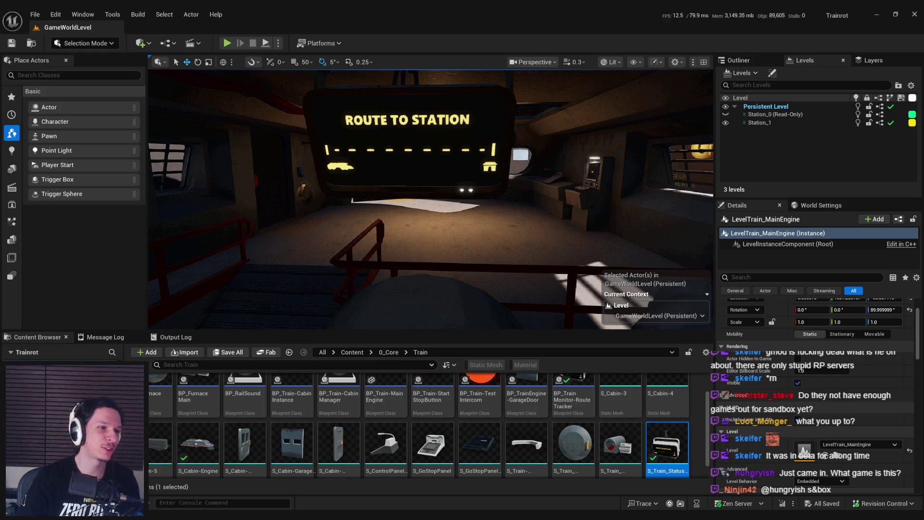
pyautogui.moveTo(395, 265)
pyautogui.mouseDown()
pyautogui.moveTo(395, 289)
pyautogui.moveTo(390, 265)
pyautogui.mouseUp()
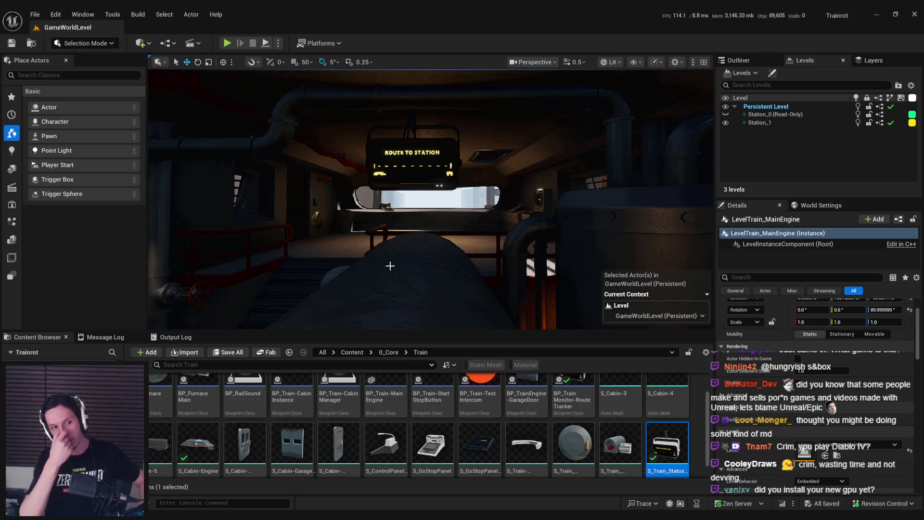
pyautogui.moveTo(390, 266)
pyautogui.mouseDown()
pyautogui.moveTo(460, 229)
pyautogui.moveTo(427, 244)
pyautogui.mouseUp()
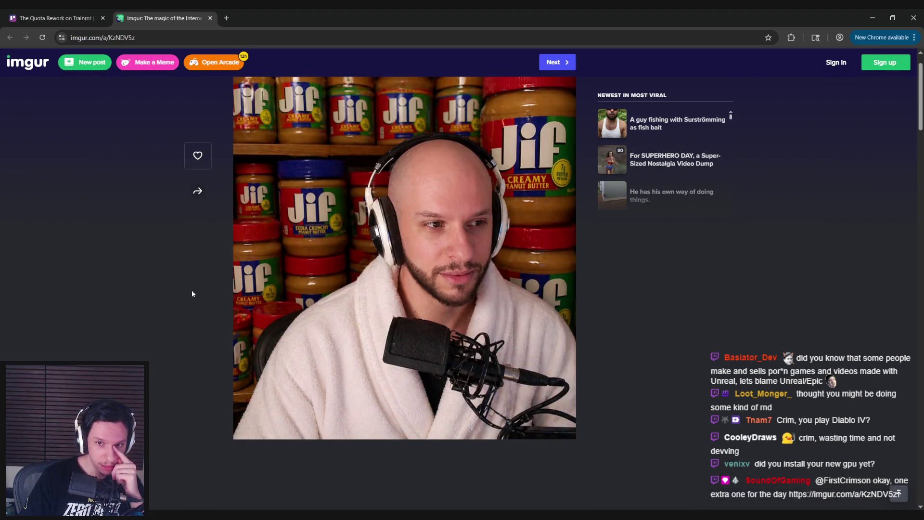
# Scroll through the Jif peanut-butter Imgur post, dismiss a context menu, then bring Steam forward.
pyautogui.scroll(-1, 192, 294)
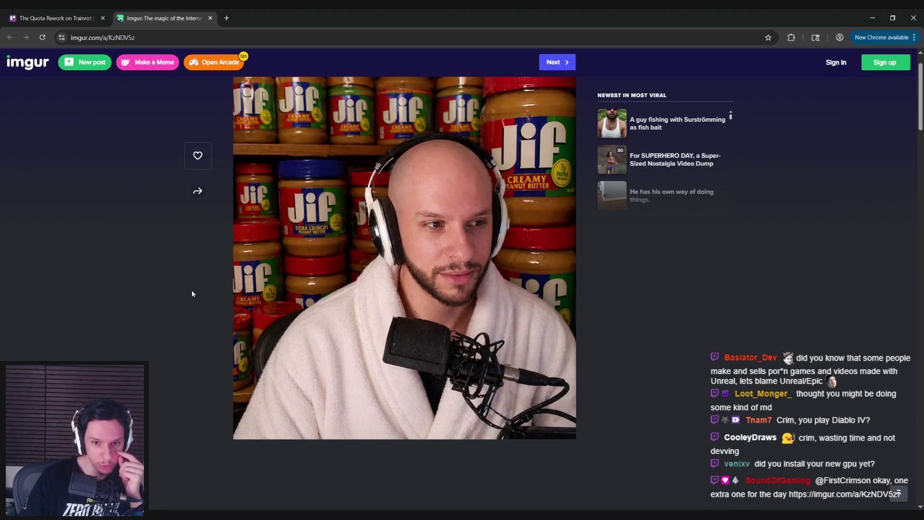
pyautogui.scroll(1, 192, 294)
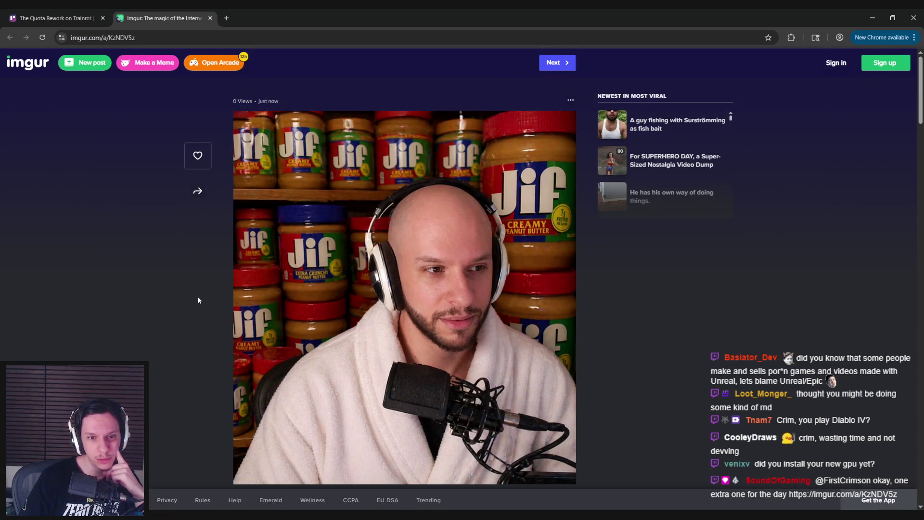
pyautogui.scroll(-1, 198, 299)
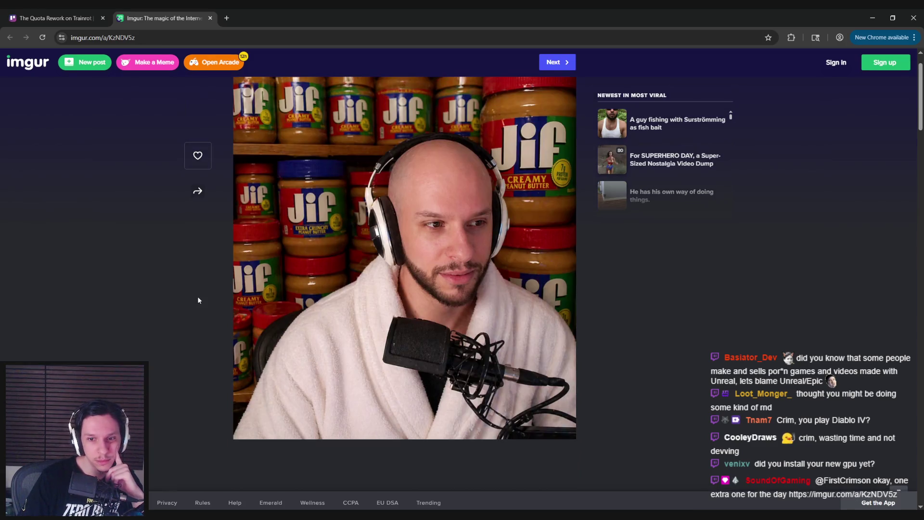
pyautogui.scroll(1, 197, 299)
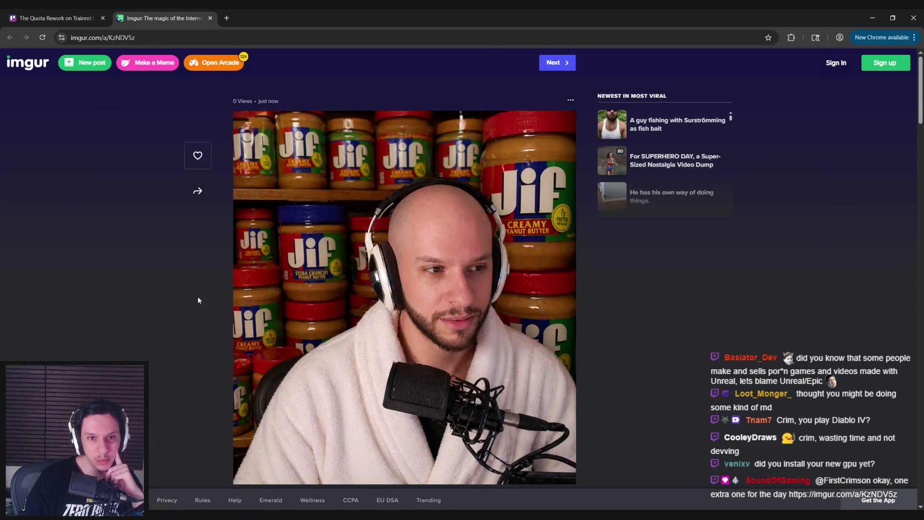
pyautogui.scroll(-1, 198, 300)
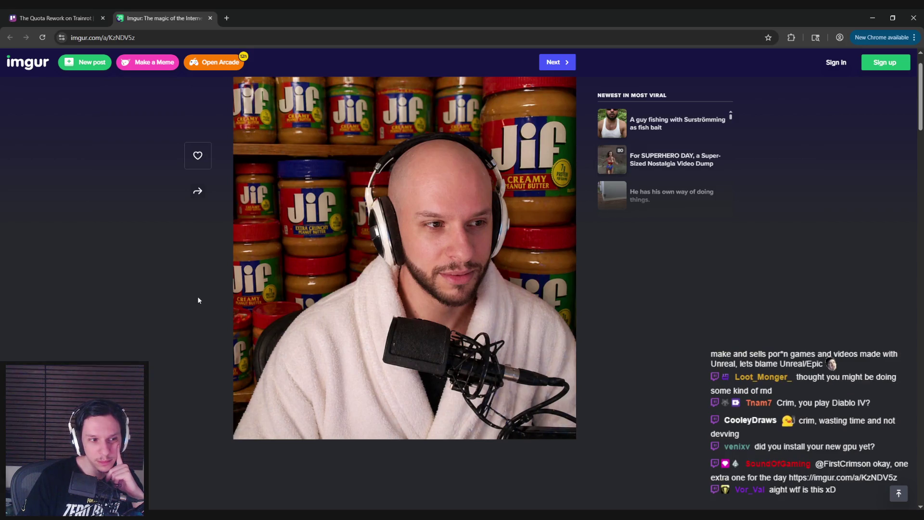
pyautogui.scroll(1, 198, 300)
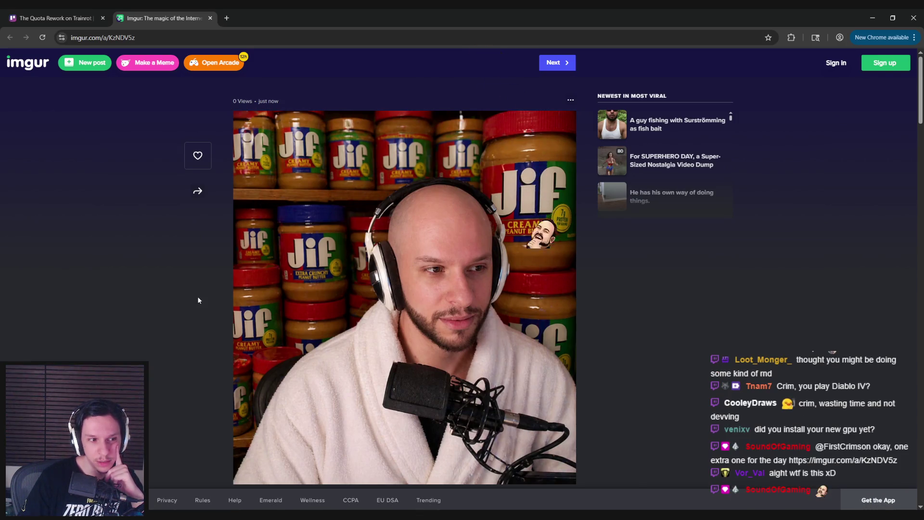
pyautogui.scroll(-1, 198, 300)
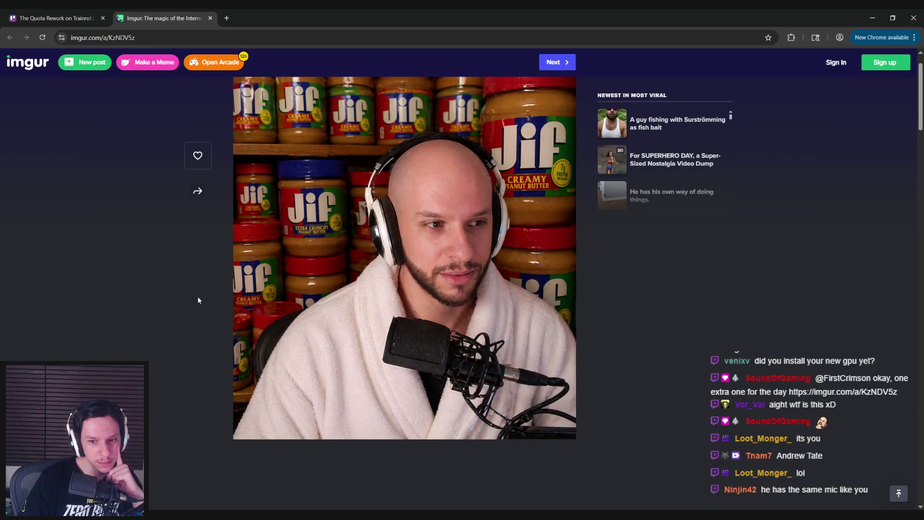
pyautogui.rightClick(197, 296)
pyautogui.click(184, 297)
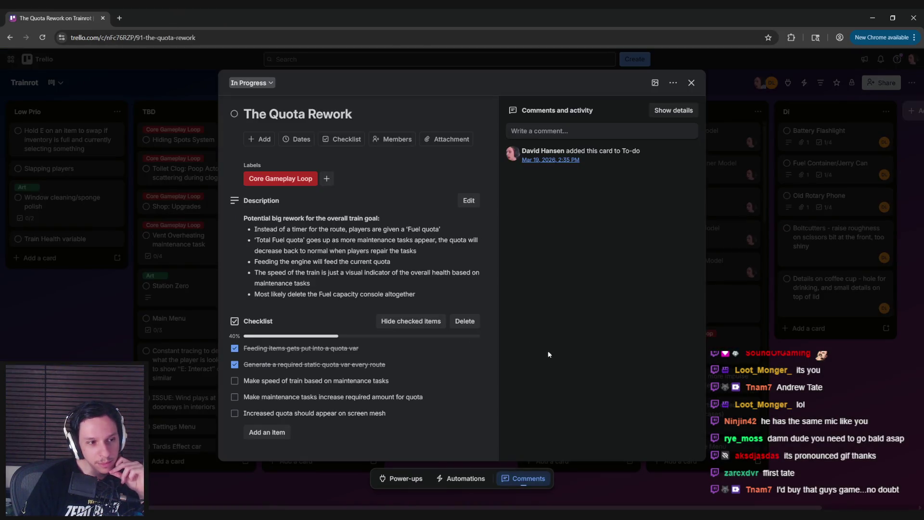
pyautogui.click(791, 466)
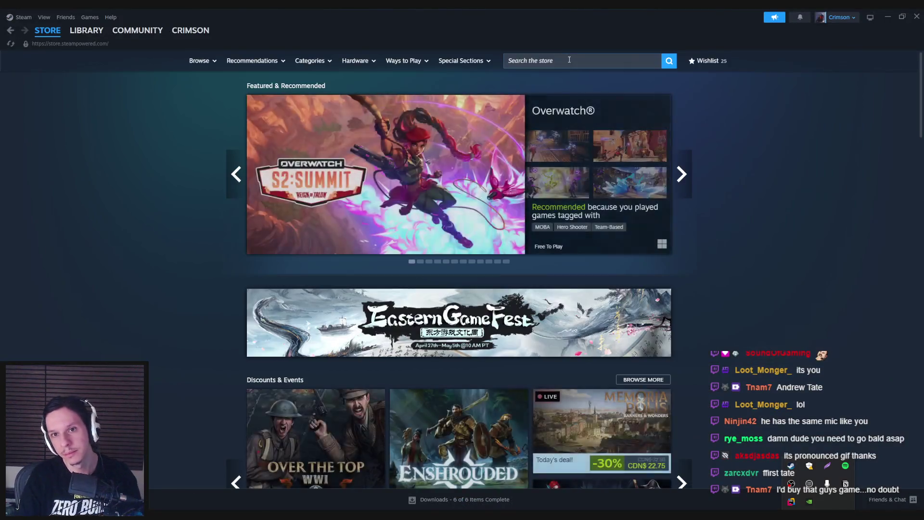
# Search the store for 'terrafact', open Terrafactor and scroll through its customer reviews.
pyautogui.click(578, 61)
pyautogui.write('terrafact')
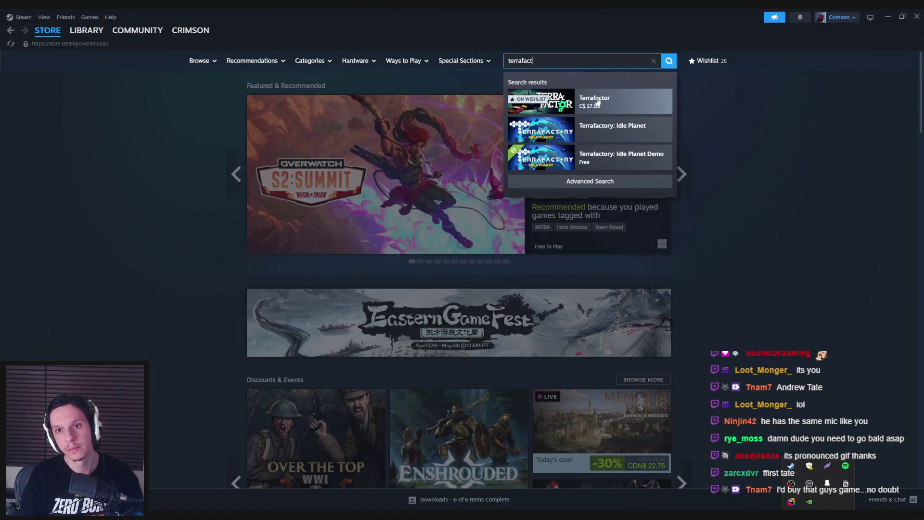
pyautogui.click(598, 101)
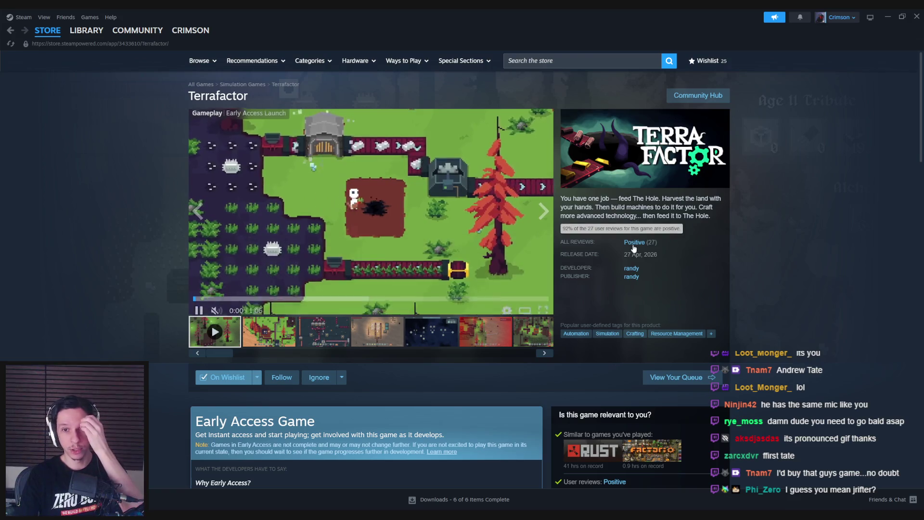
pyautogui.click(633, 243)
pyautogui.scroll(-10, 108, 253)
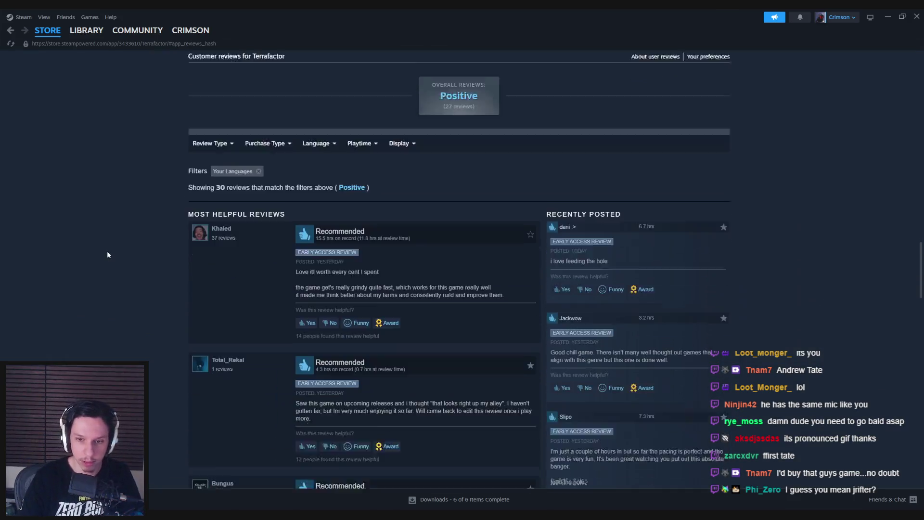
pyautogui.scroll(-15, 111, 241)
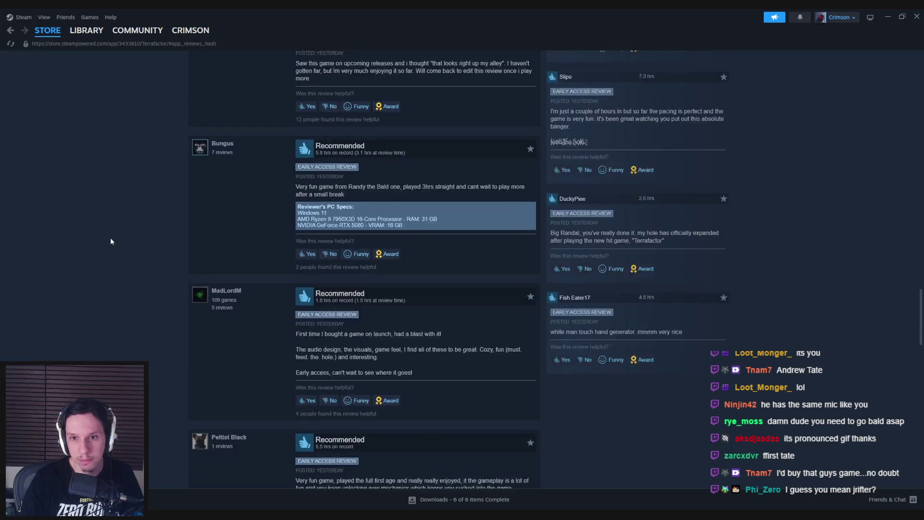
pyautogui.scroll(-6, 110, 241)
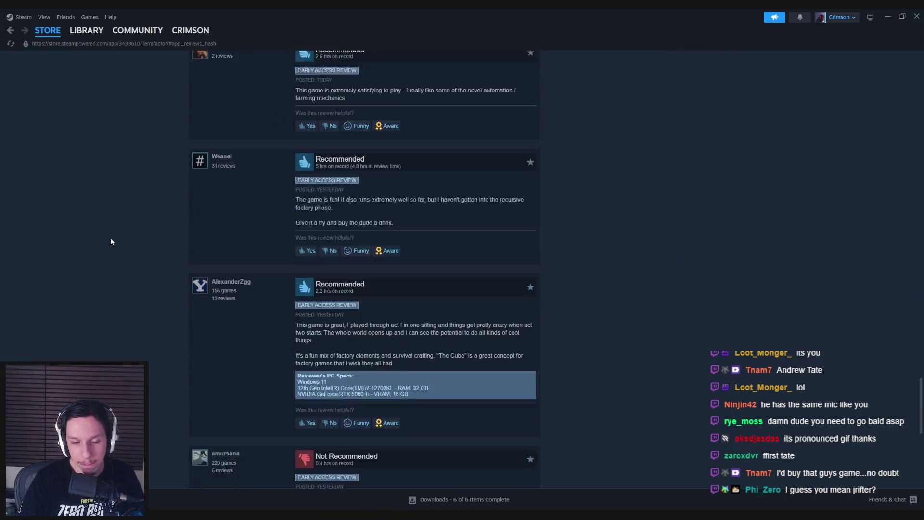
pyautogui.scroll(-3, 109, 239)
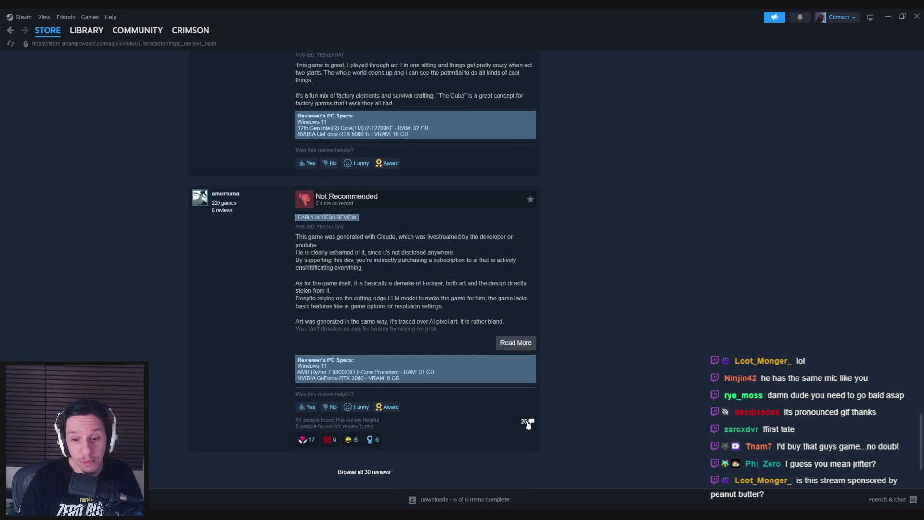
pyautogui.scroll(-2, 448, 413)
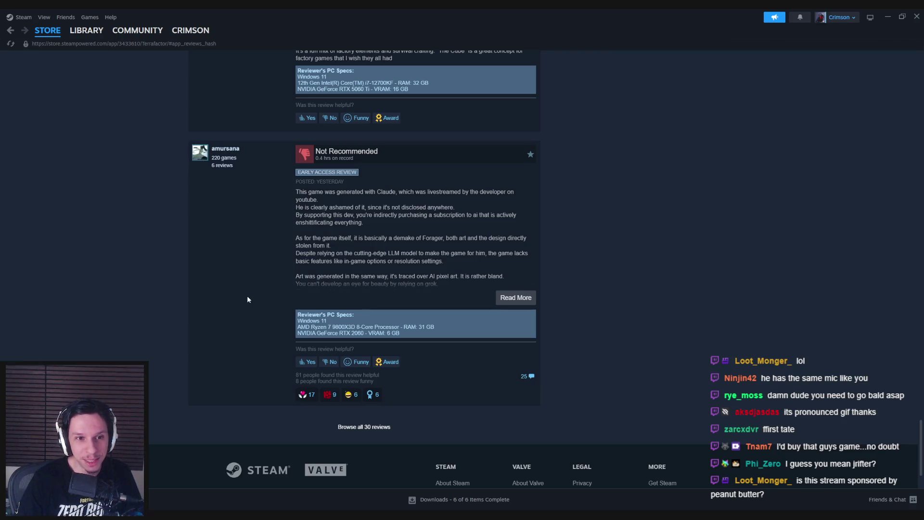
# Expand the Not Recommended review's full text and open its comment thread.
pyautogui.click(515, 298)
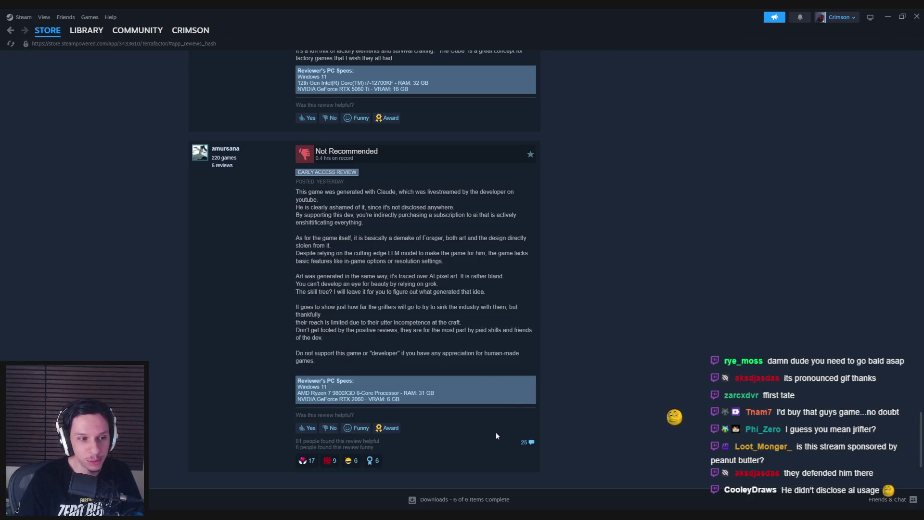
pyautogui.scroll(-2, 495, 432)
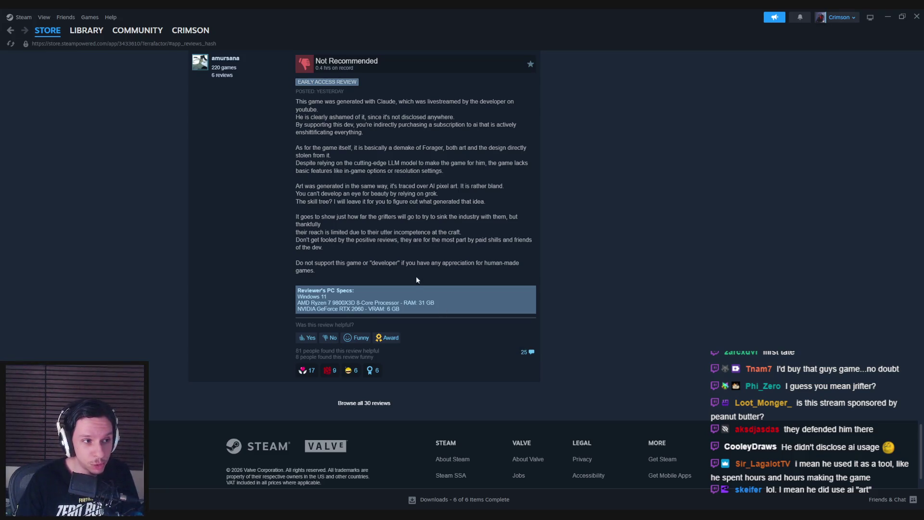
pyautogui.scroll(1, 275, 261)
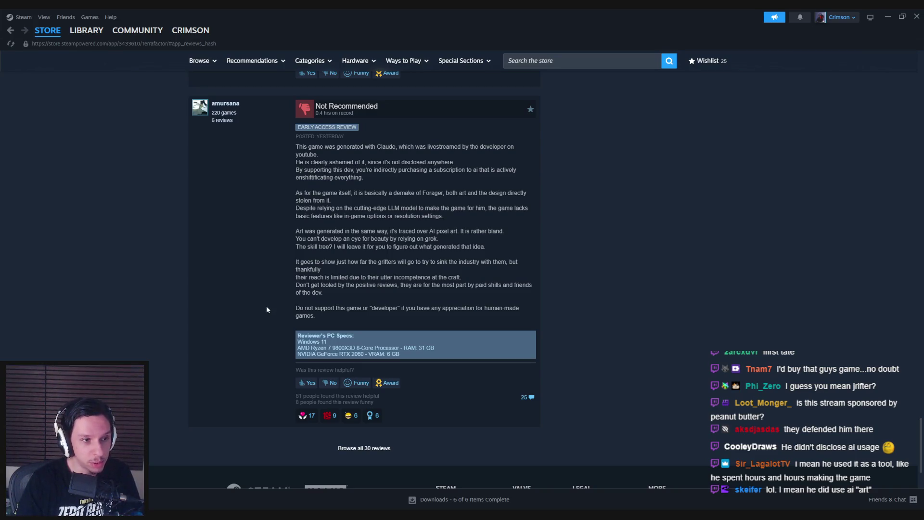
pyautogui.scroll(1, 267, 309)
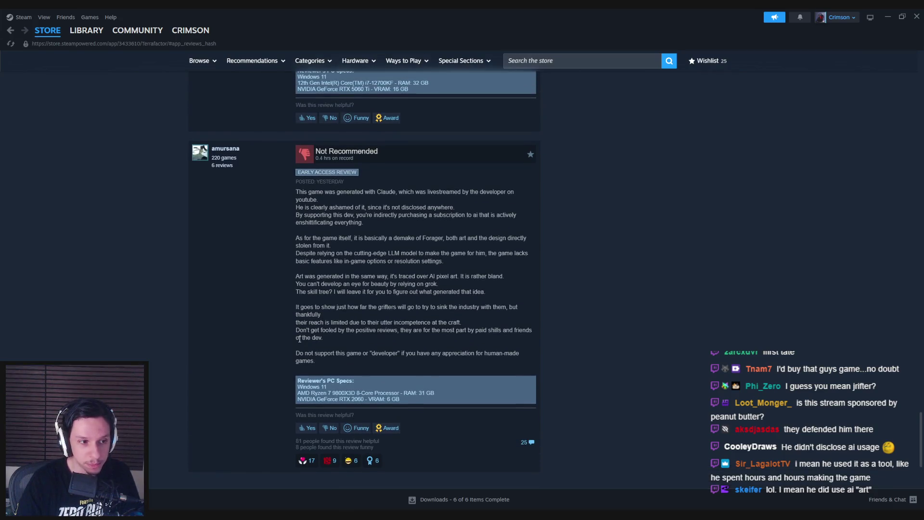
pyautogui.click(525, 442)
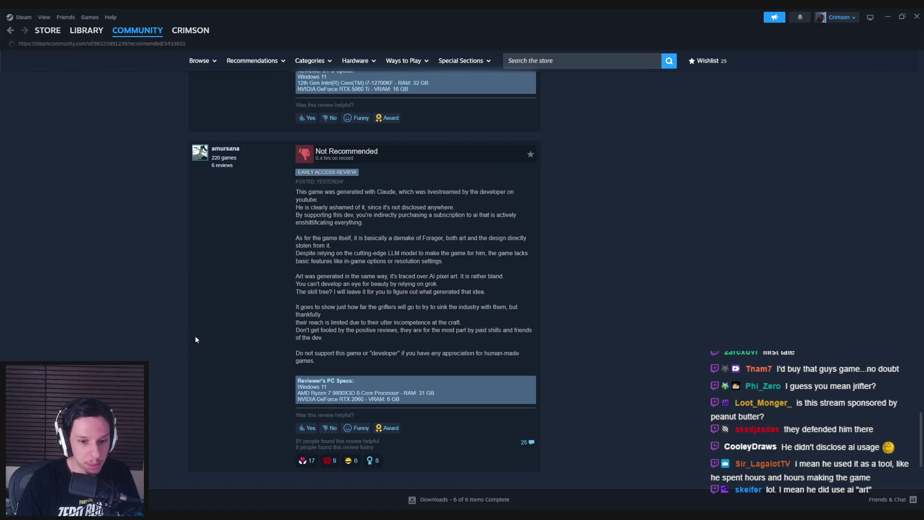
# Scroll down the Steam page, then go back up the Terrafactor store page.
pyautogui.scroll(-2, 195, 337)
pyautogui.scroll(-4, 195, 339)
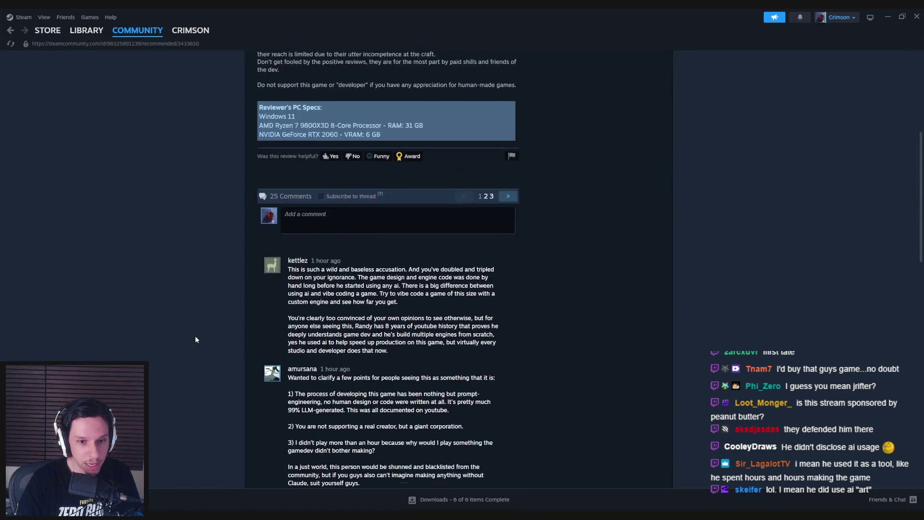
pyautogui.scroll(-3, 196, 337)
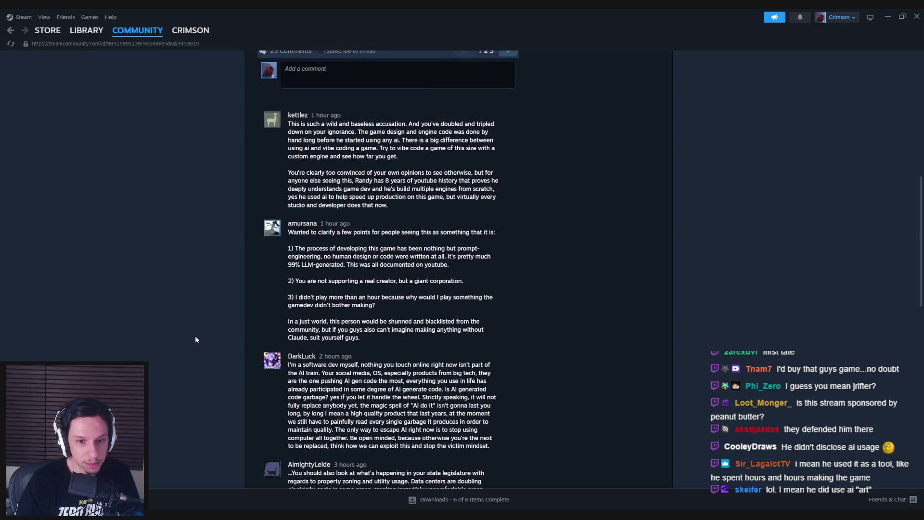
pyautogui.scroll(-8, 195, 340)
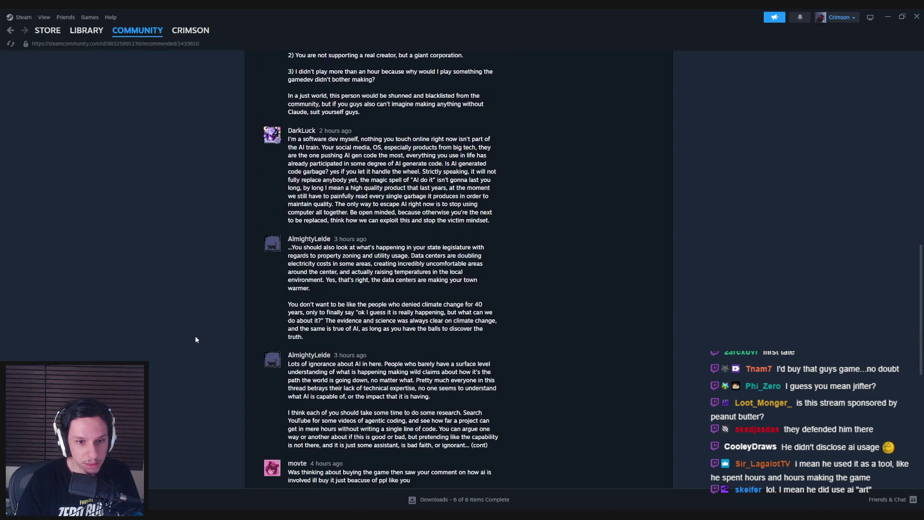
pyautogui.hotkey('alt', 'Left')
pyautogui.scroll(3, 73, 339)
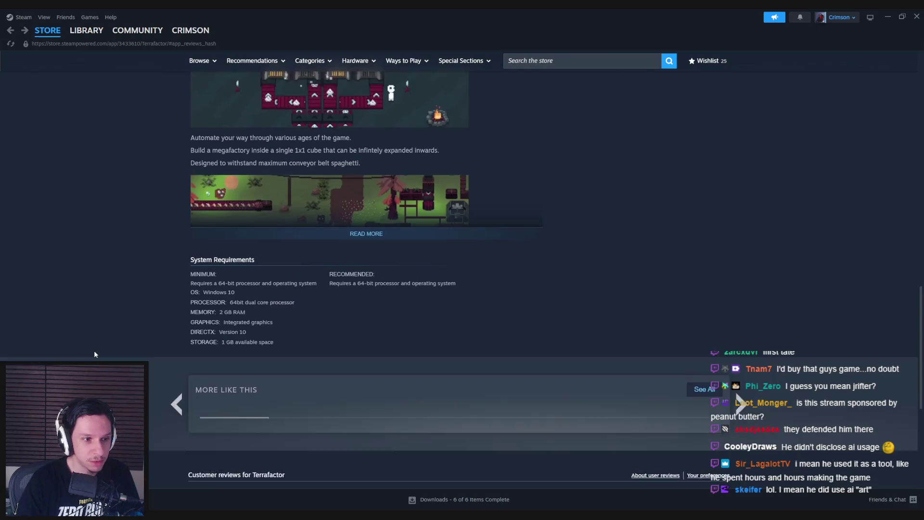
pyautogui.scroll(6, 95, 354)
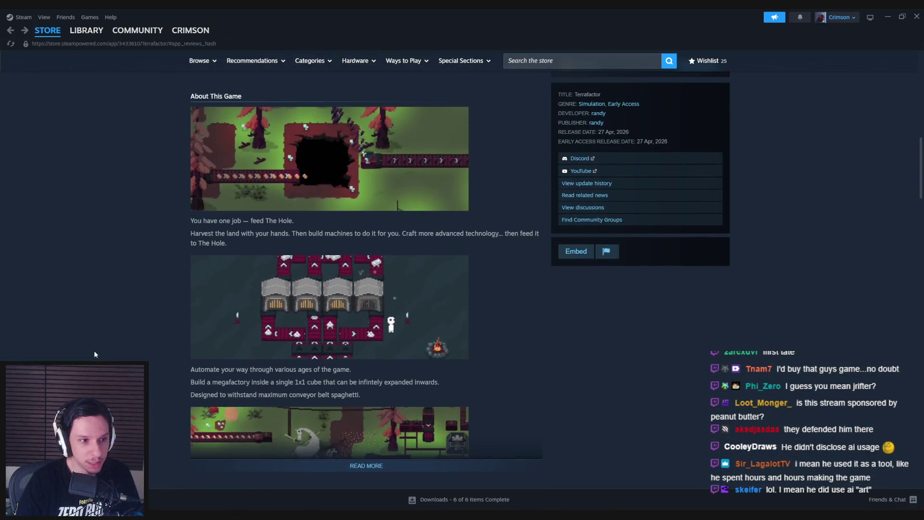
pyautogui.scroll(10, 104, 187)
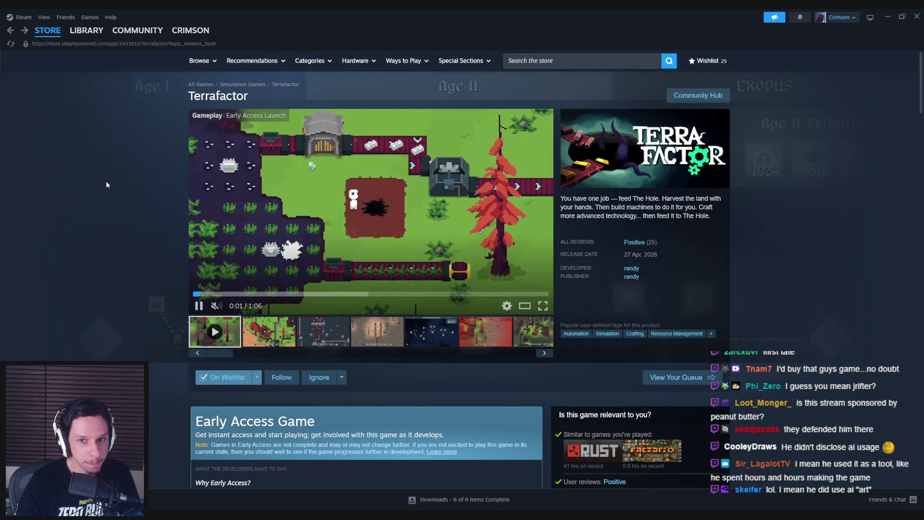
# Reload the Terrafactor store page, look it over, and close Steam.
pyautogui.rightClick(107, 183)
pyautogui.click(126, 223)
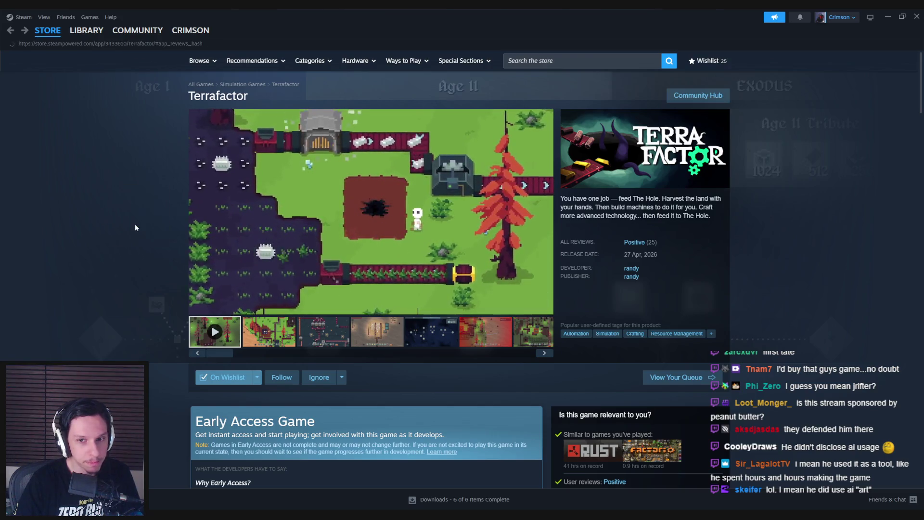
pyautogui.scroll(-3, 793, 270)
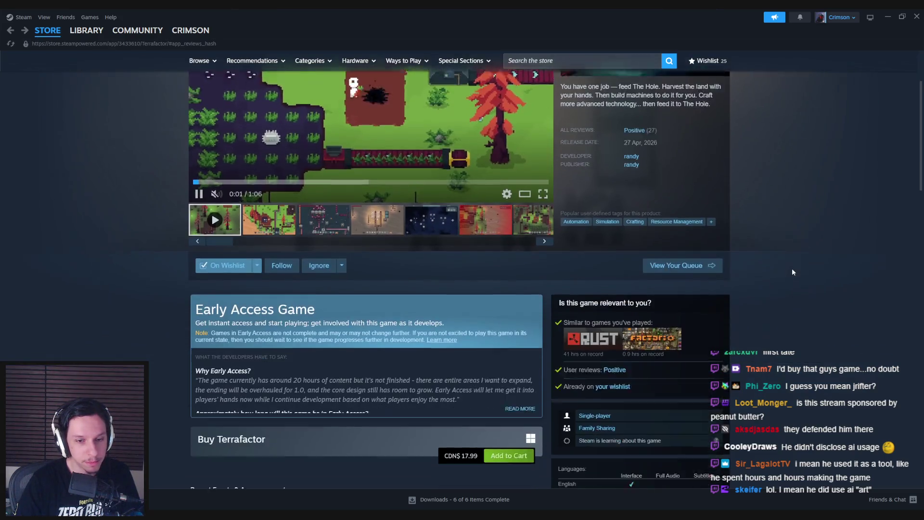
pyautogui.scroll(3, 793, 272)
pyautogui.scroll(-3, 793, 273)
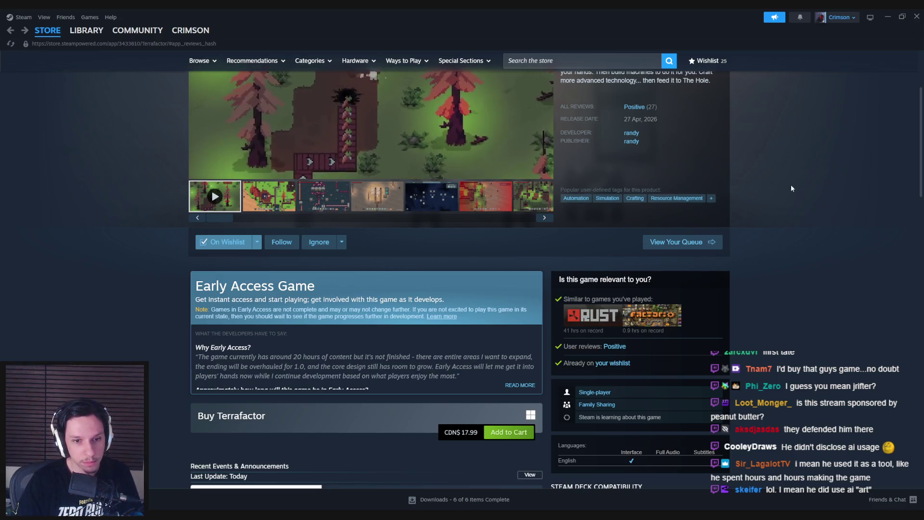
pyautogui.scroll(1, 790, 170)
pyautogui.scroll(2, 789, 170)
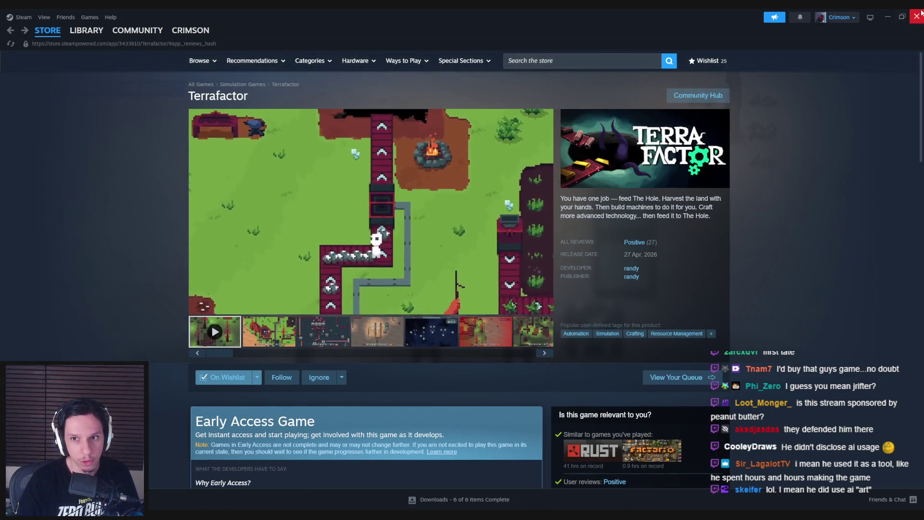
pyautogui.click(917, 15)
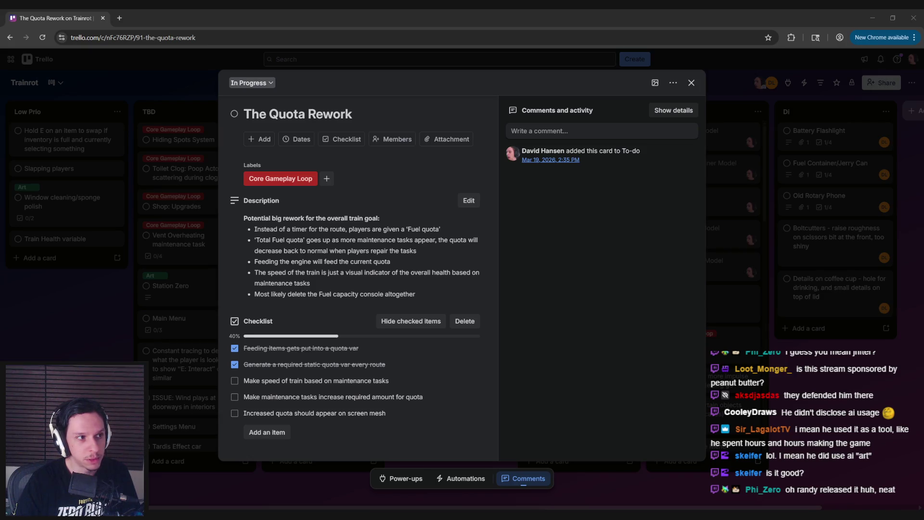
# Focus Chrome, then switch to Unreal Editor's GameWorldLevel engine room.
pyautogui.click(330, 168)
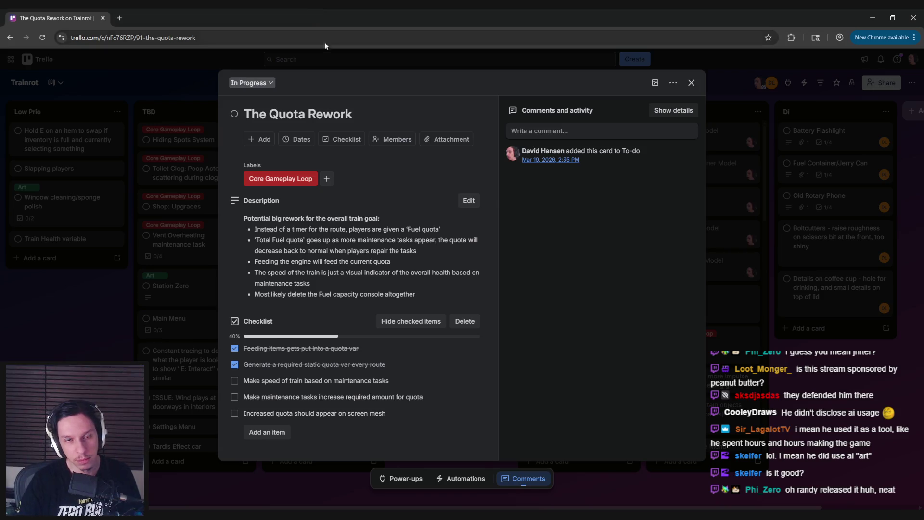
pyautogui.hotkey('alt', 'Tab')
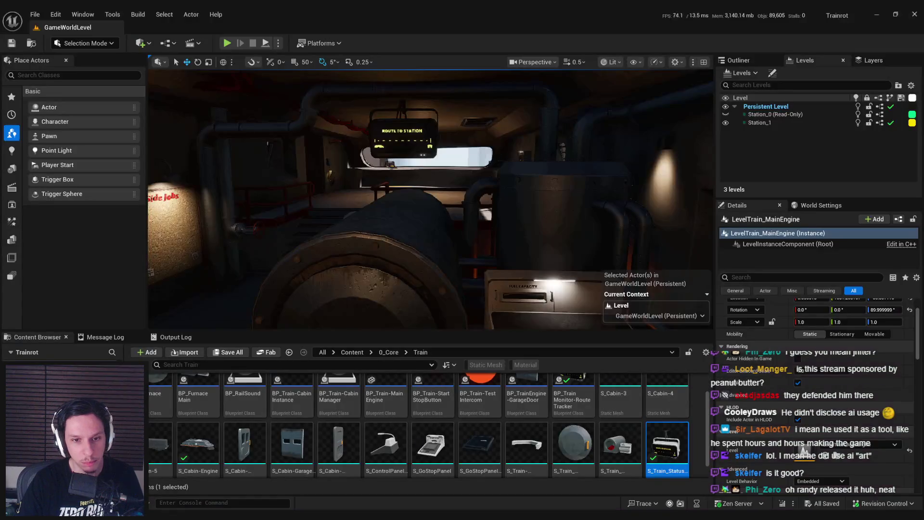
# Select S_ControlPanel-Intercom, go up to 0_Core and back into Train, then return to Trello.
pyautogui.click(400, 450)
pyautogui.scroll(1, 408, 436)
pyautogui.scroll(2, 408, 436)
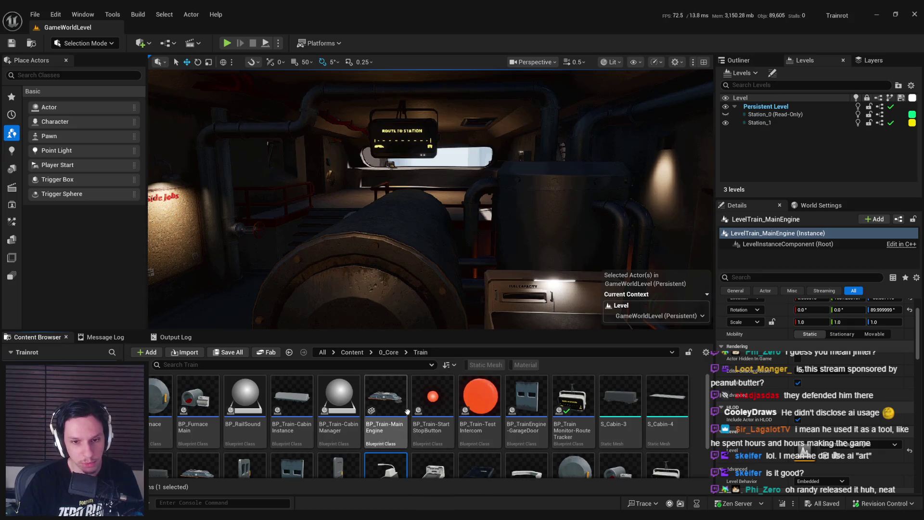
pyautogui.click(381, 353)
pyautogui.doubleClick(380, 404)
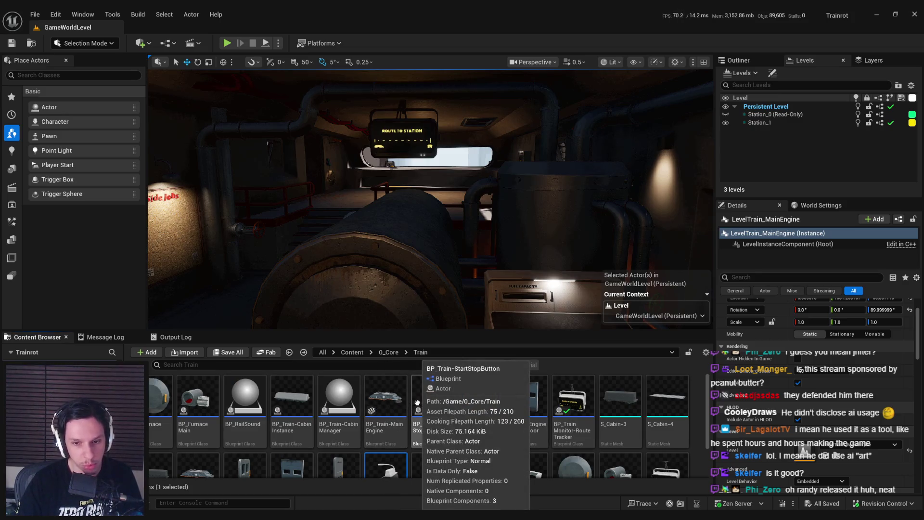
pyautogui.scroll(-2, 417, 402)
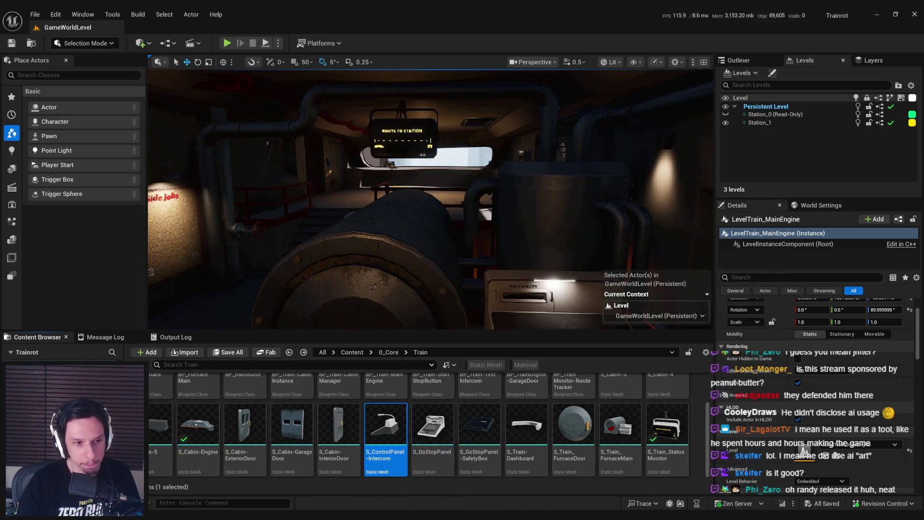
pyautogui.hotkey('alt', 'Tab')
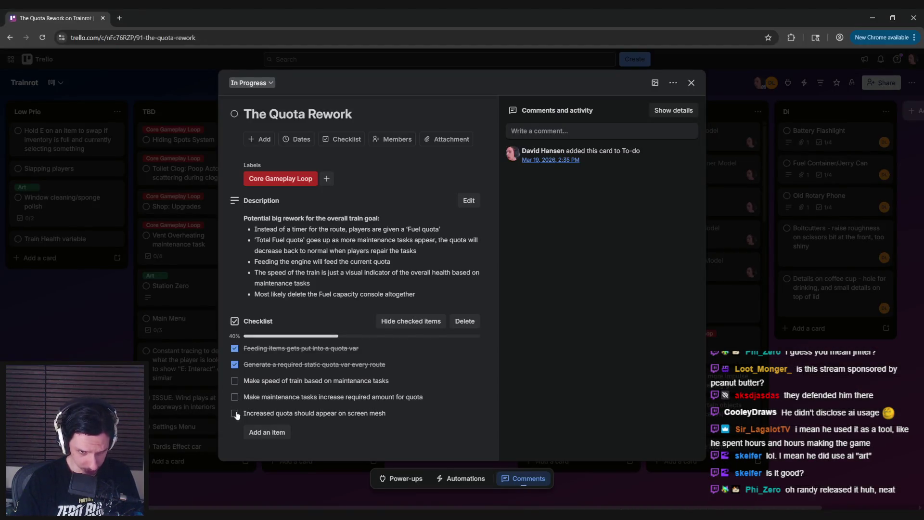
# Move the maintenance-tasks quota checklist item above the train-speed item, briefly checking the Steam library.
pyautogui.moveTo(289, 398)
pyautogui.mouseDown()
pyautogui.moveTo(285, 388)
pyautogui.moveTo(282, 407)
pyautogui.moveTo(283, 385)
pyautogui.moveTo(273, 395)
pyautogui.mouseUp()
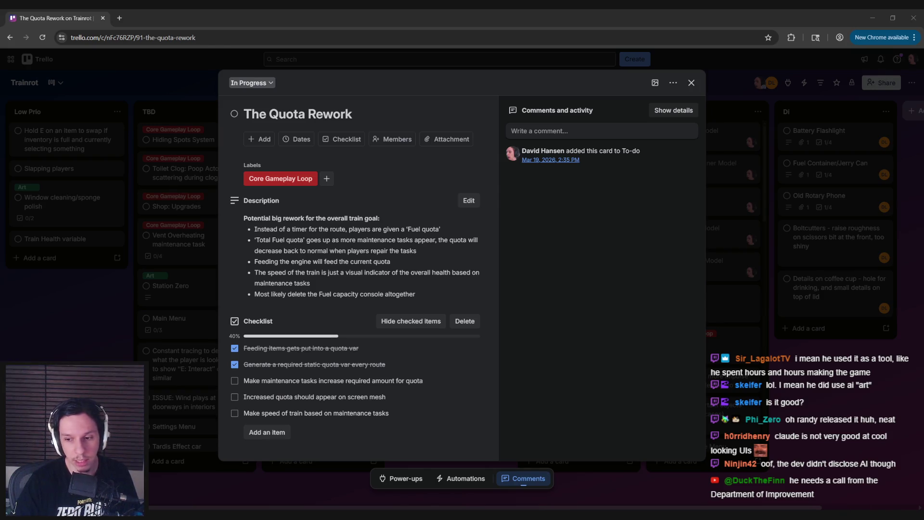
pyautogui.click(792, 466)
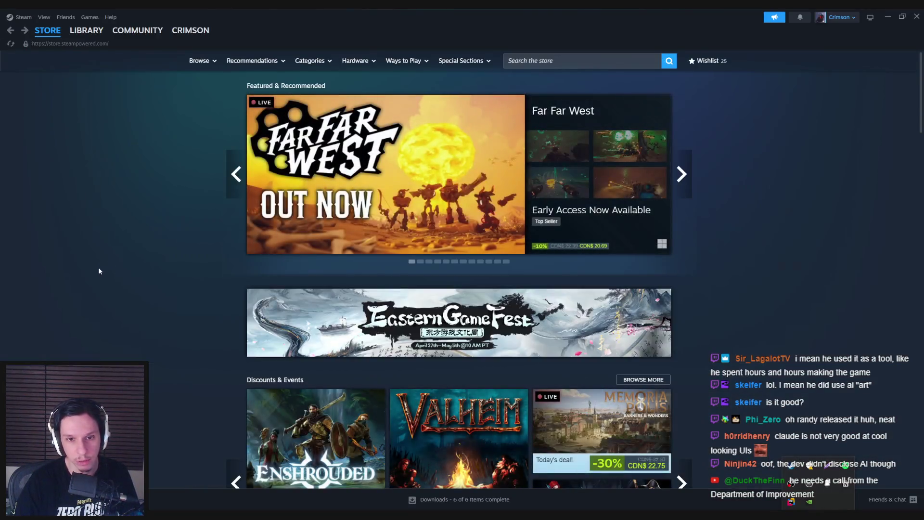
pyautogui.click(87, 30)
pyautogui.hotkey('alt', 'Tab')
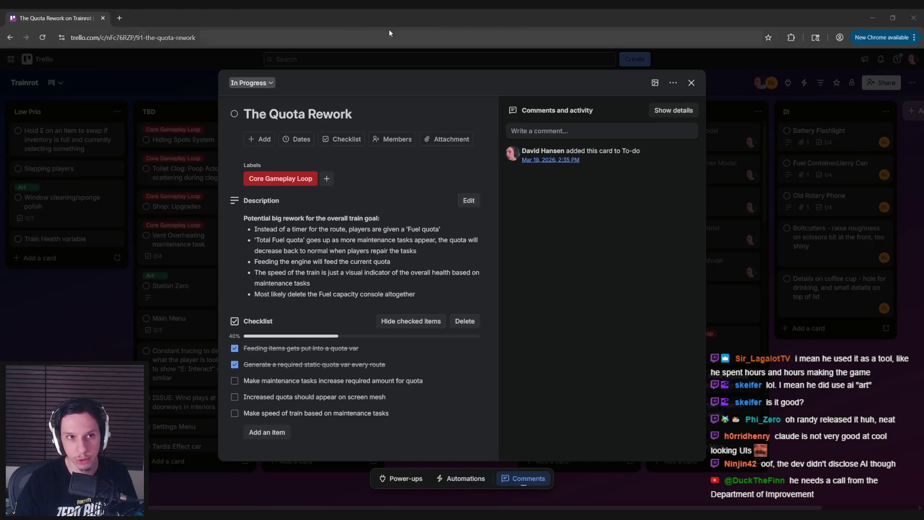
# Open and discard an empty Chrome tab, then bring up the AI Content on Steam article.
pyautogui.click(119, 18)
pyautogui.hotkey('ctrl', 'w')
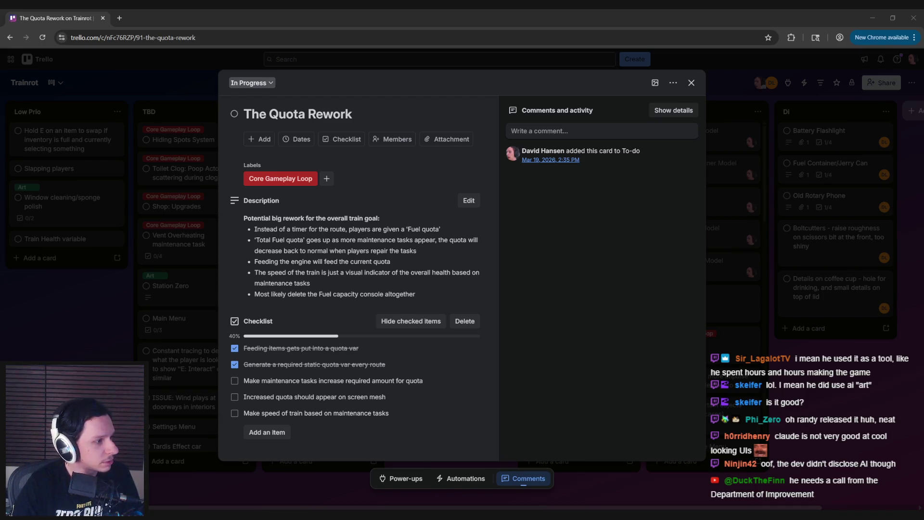
pyautogui.hotkey('alt', 'Tab')
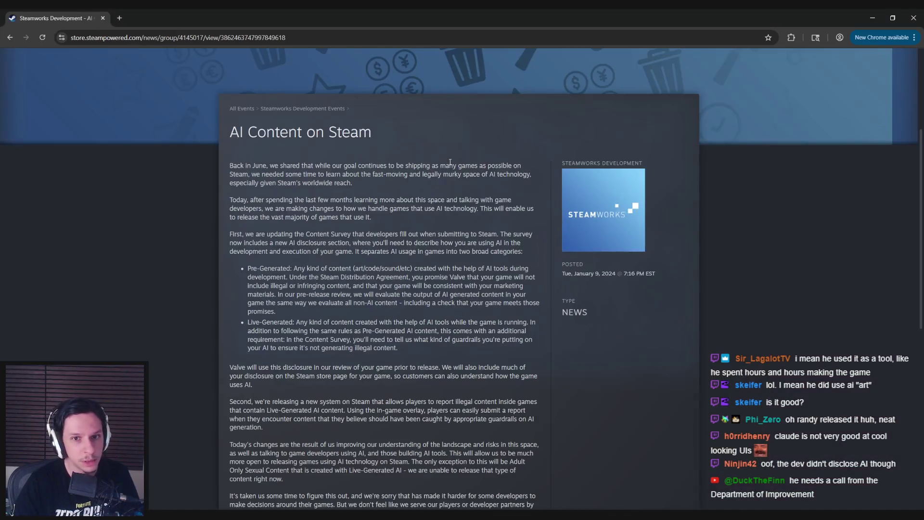
# Scroll the AI Content post, then bring up and maximize the Content Survey documentation window.
pyautogui.scroll(-5, 316, 213)
pyautogui.hotkey('alt', 'Tab')
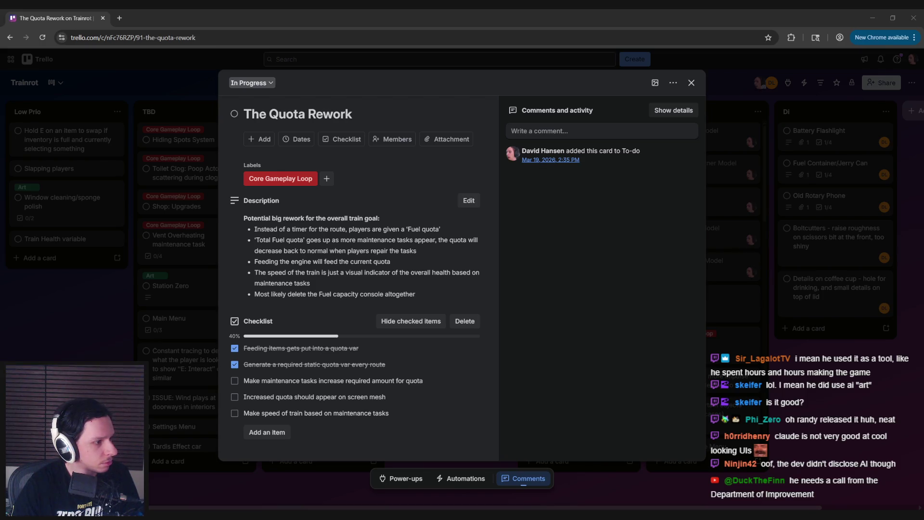
pyautogui.hotkey('alt', 'Tab')
pyautogui.press('super+Up')
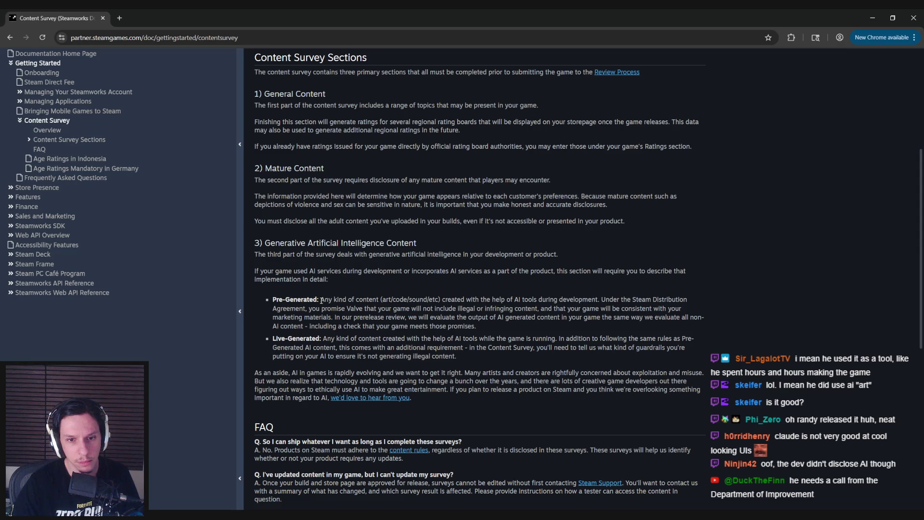
# Highlight the Pre-Generated content definition and its AI tool-use rules while reading.
pyautogui.moveTo(321, 300); pyautogui.dragTo(441, 299)
pyautogui.click(440, 300)
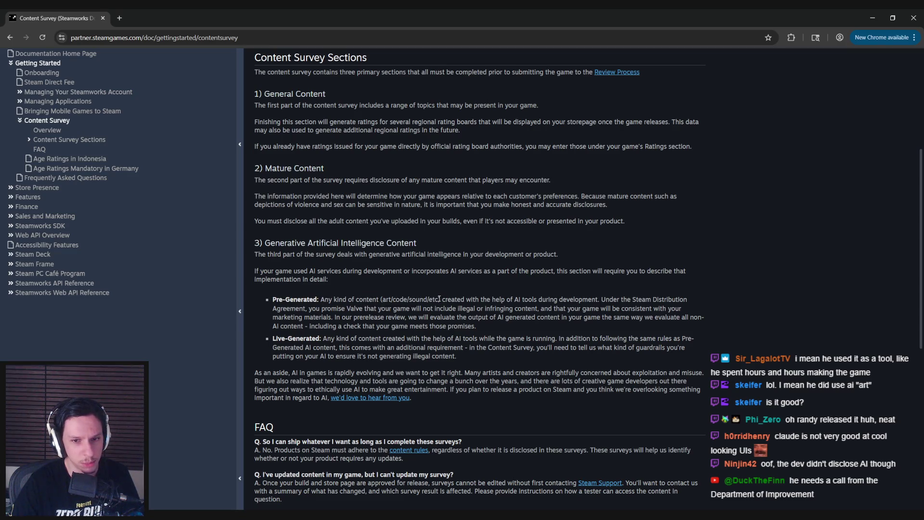
pyautogui.moveTo(439, 299); pyautogui.dragTo(324, 299)
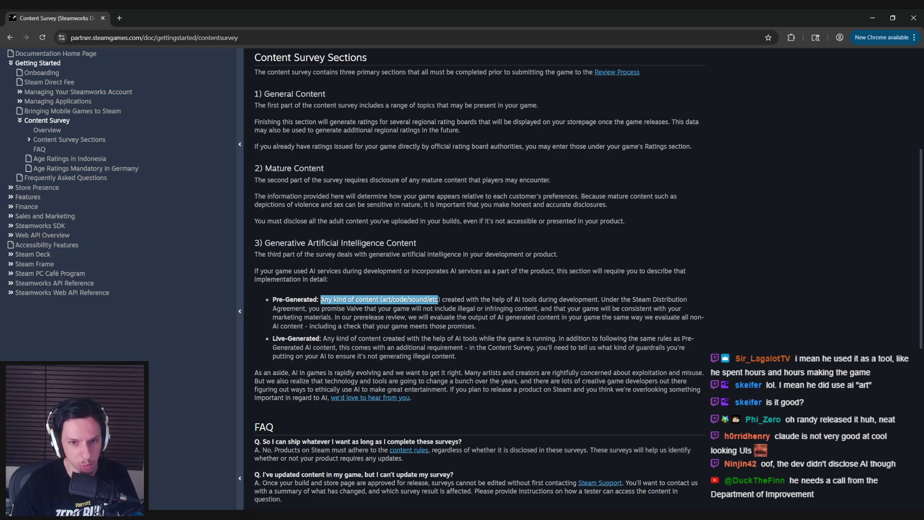
pyautogui.click(389, 297)
pyautogui.moveTo(455, 299)
pyautogui.mouseDown()
pyautogui.moveTo(652, 299)
pyautogui.moveTo(308, 308)
pyautogui.moveTo(643, 308)
pyautogui.moveTo(315, 318)
pyautogui.moveTo(703, 318)
pyautogui.moveTo(332, 327)
pyautogui.moveTo(504, 328)
pyautogui.mouseUp()
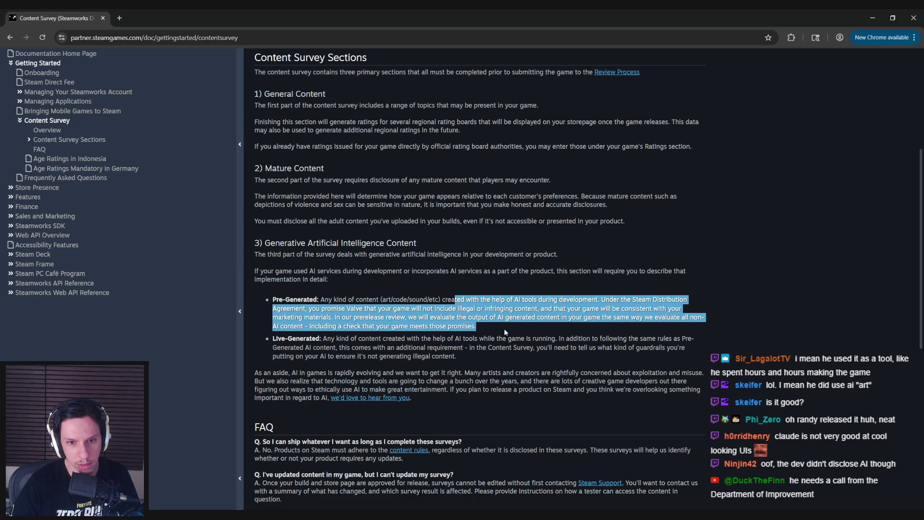
pyautogui.click(504, 329)
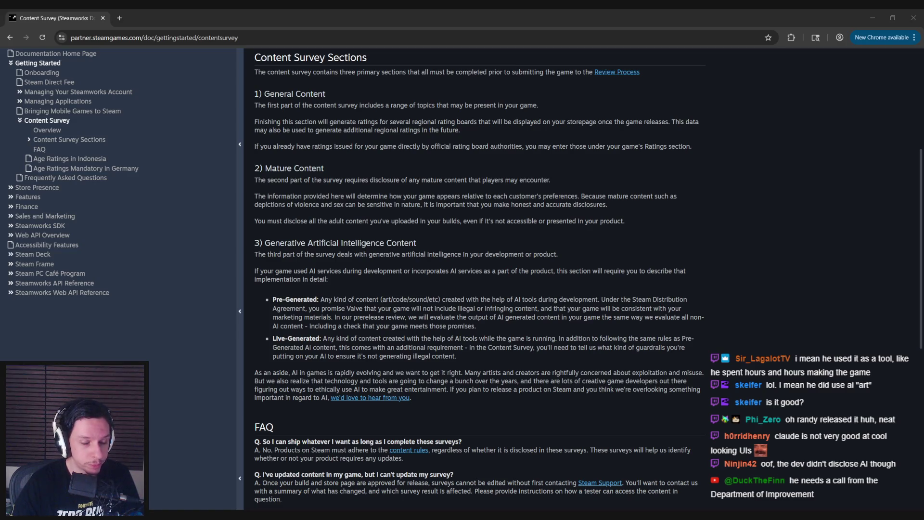
# Highlight the As-an-aside paragraph, then scroll through the FAQ.
pyautogui.click(483, 355)
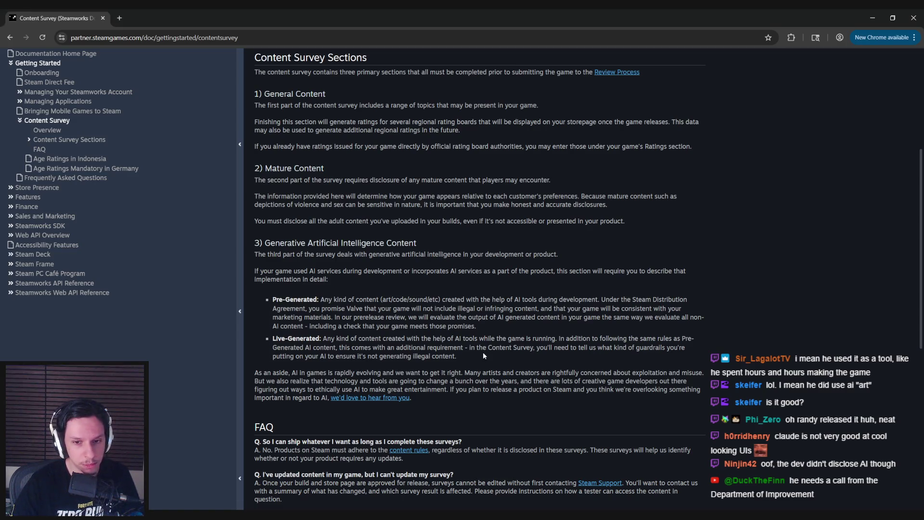
pyautogui.moveTo(293, 373)
pyautogui.mouseDown()
pyautogui.moveTo(472, 381)
pyautogui.moveTo(582, 373)
pyautogui.moveTo(522, 382)
pyautogui.mouseUp()
pyautogui.click(521, 383)
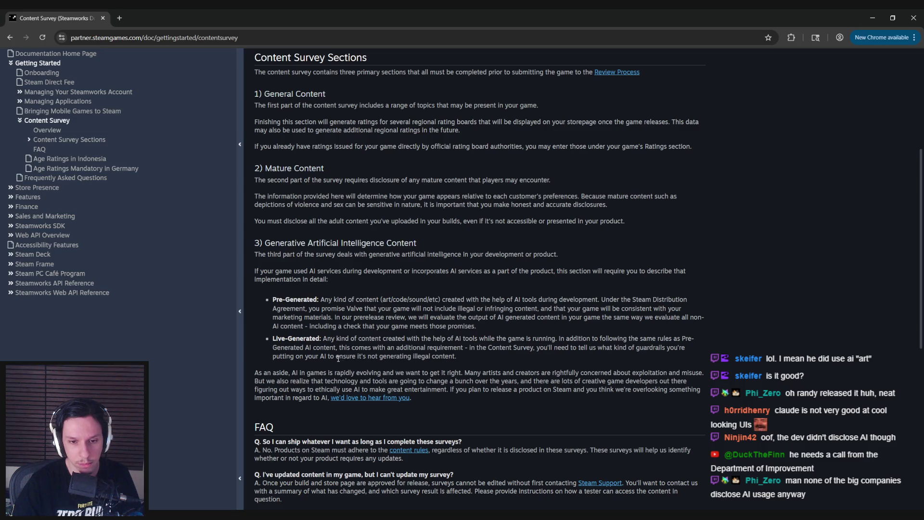
pyautogui.scroll(-5, 322, 362)
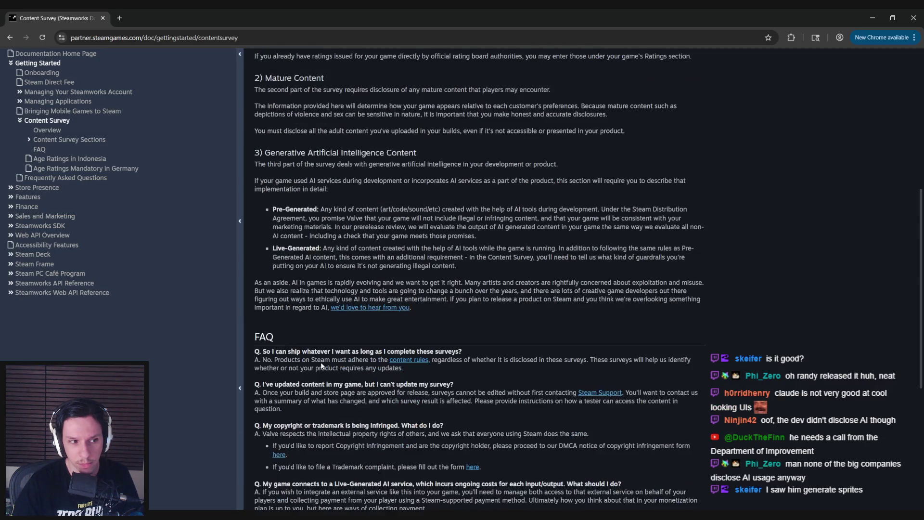
pyautogui.scroll(3, 255, 345)
pyautogui.scroll(7, 253, 345)
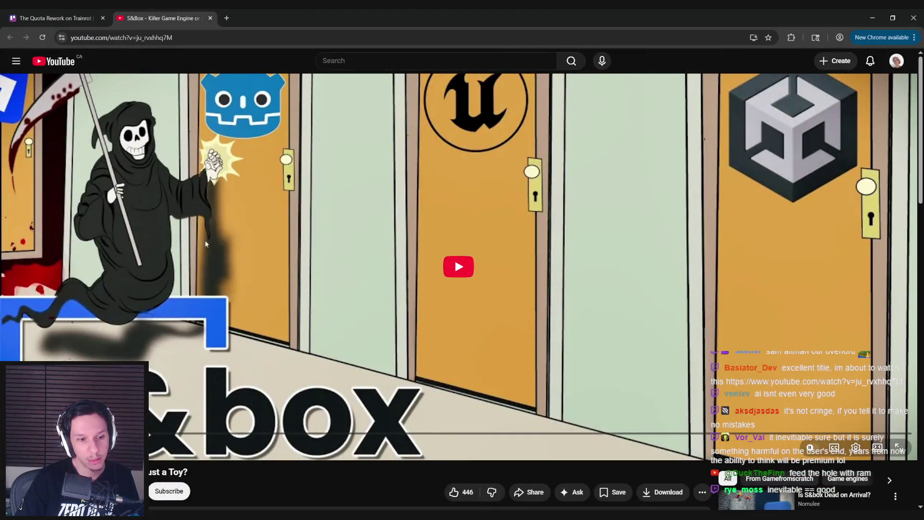
# Close the S&Box video tab, glance at Unreal, and cancel a card description edit.
pyautogui.scroll(-2, 209, 251)
pyautogui.scroll(2, 210, 251)
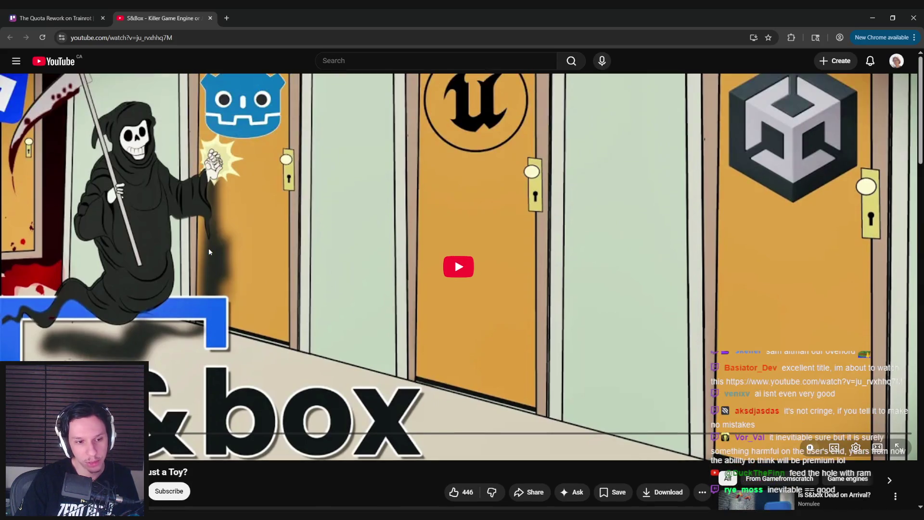
pyautogui.middleClick(172, 12)
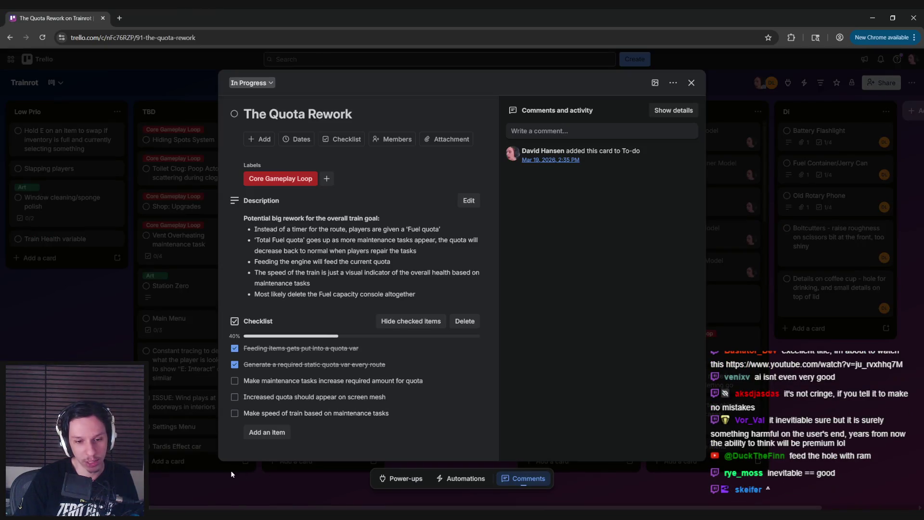
pyautogui.hotkey('alt', 'Tab')
pyautogui.hotkey('alt', 'Tab')
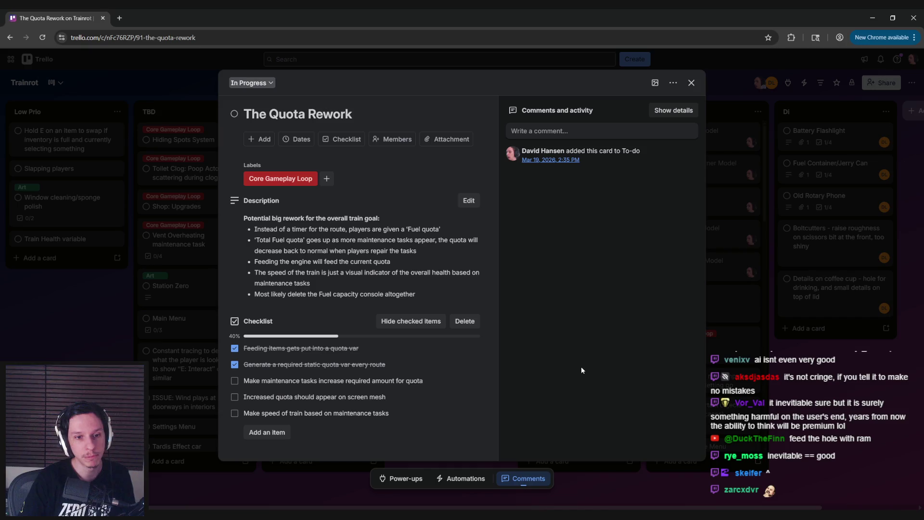
pyautogui.click(337, 294)
pyautogui.click(288, 355)
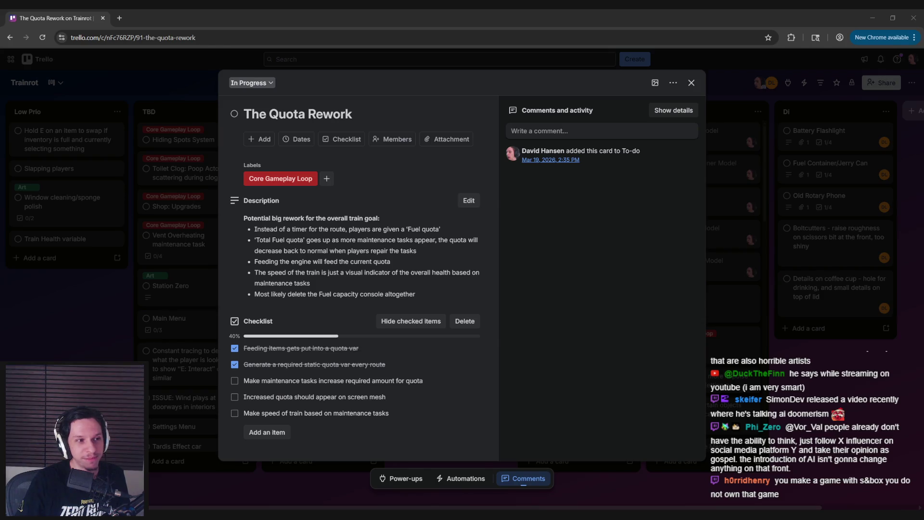
# Refocus Chrome to read The Quota Rework checklist, then switch back to Unreal's GameWorldLevel.
pyautogui.hotkey('alt', 'Tab')
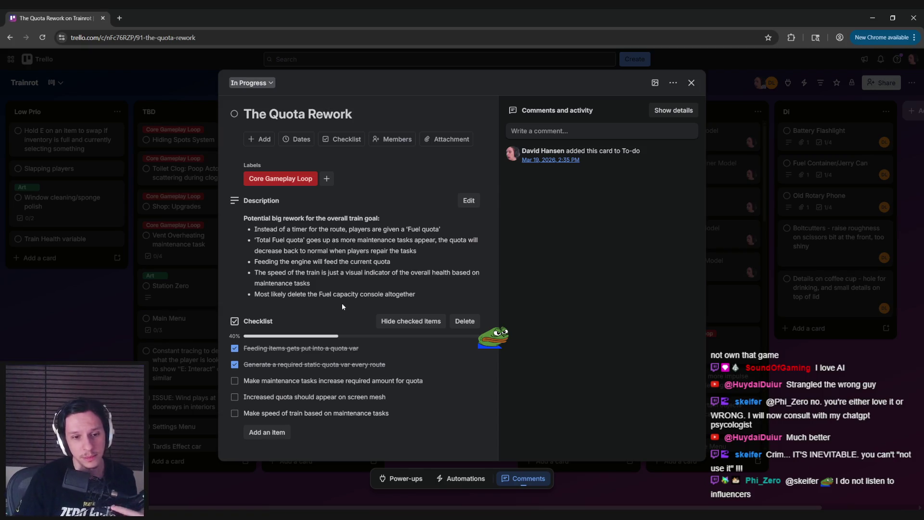
pyautogui.hotkey('alt', 'Tab')
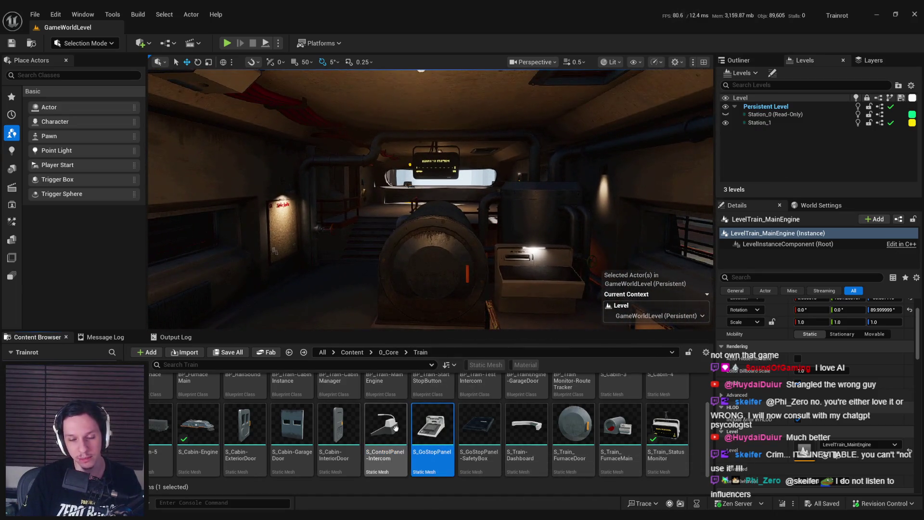
# Clear the asset selection in the Train folder of the Content Browser.
pyautogui.moveTo(407, 408)
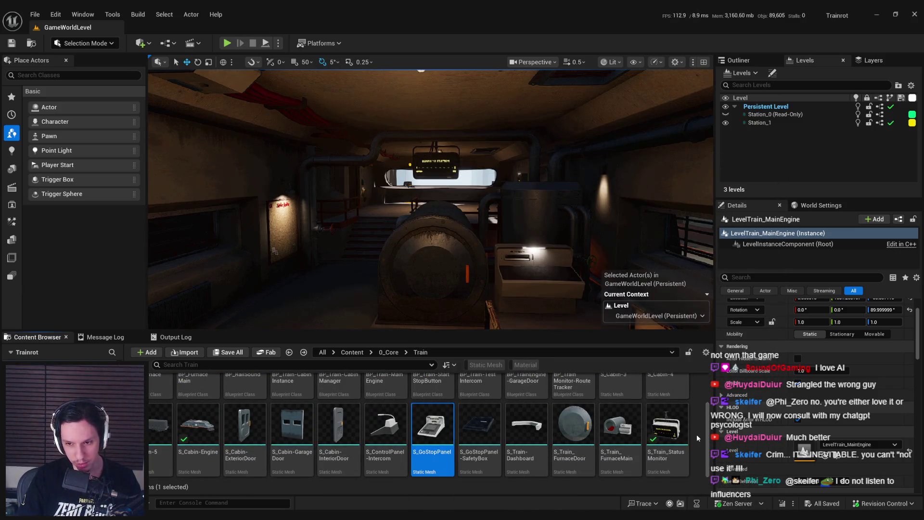
pyautogui.click(699, 438)
pyautogui.moveTo(427, 423)
pyautogui.scroll(2, 427, 424)
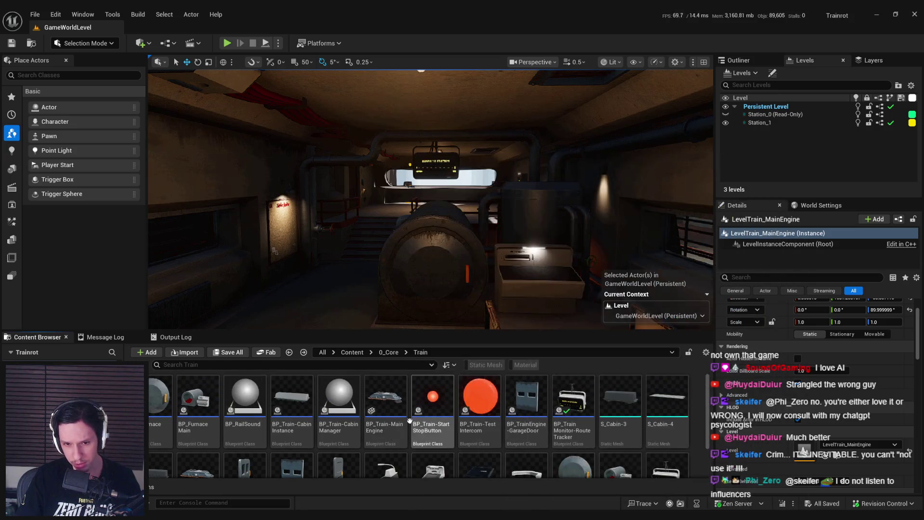
pyautogui.moveTo(409, 395)
pyautogui.scroll(-1, 409, 396)
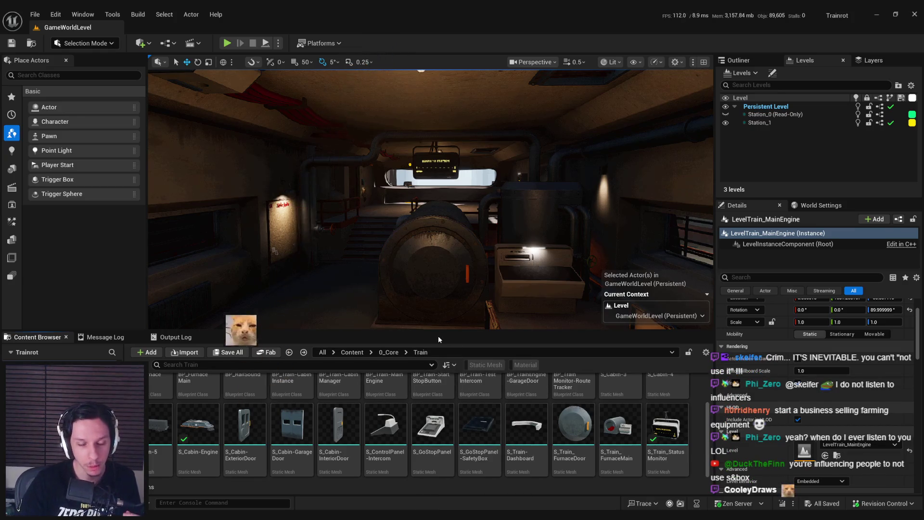
# Navigate 0_Core > Objects > MaintenanceTasks and open BP_MaintenanceTaskActor.
pyautogui.click(384, 353)
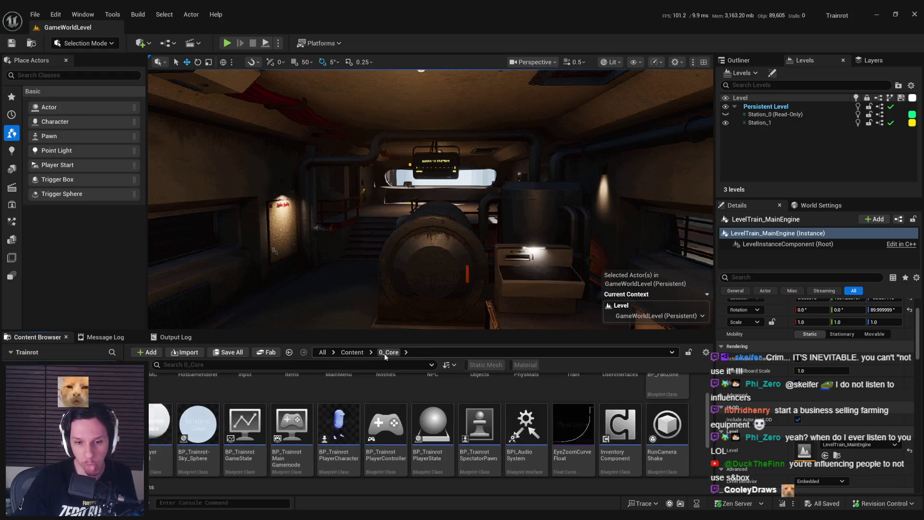
pyautogui.scroll(2, 386, 424)
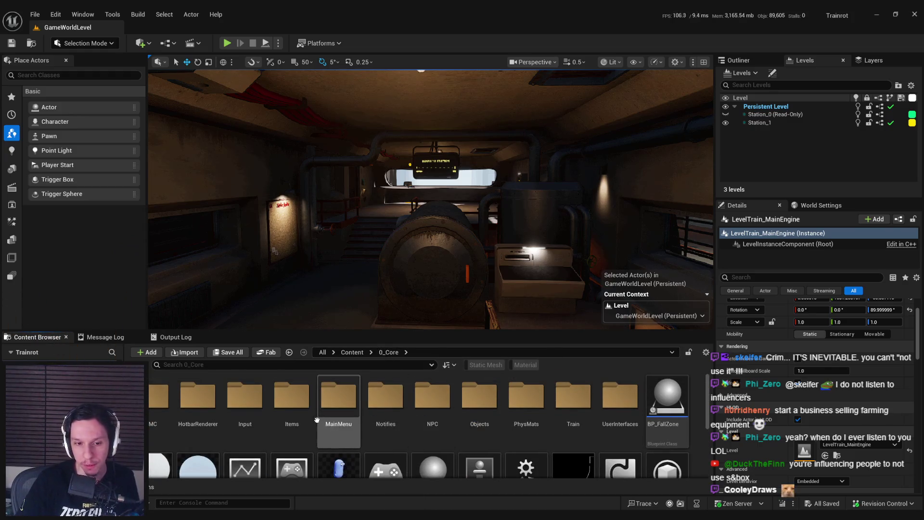
pyautogui.doubleClick(484, 406)
pyautogui.doubleClick(244, 402)
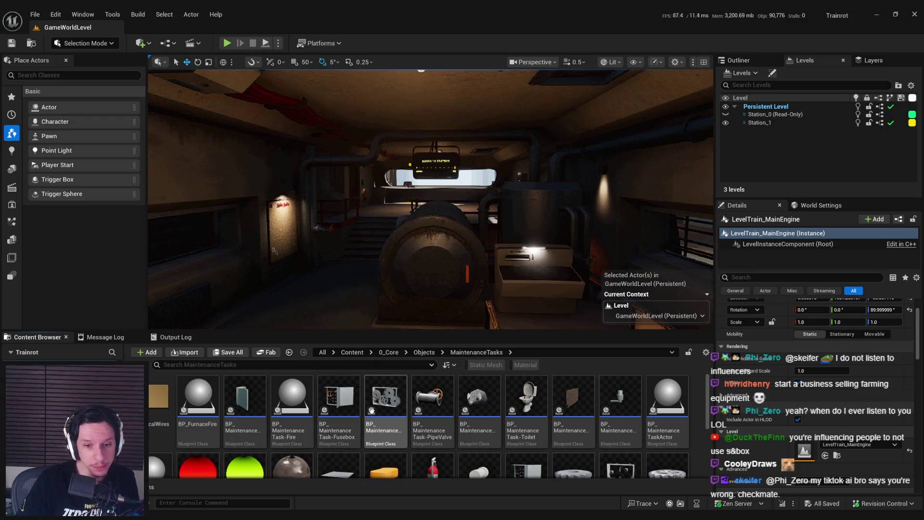
pyautogui.scroll(-1, 379, 451)
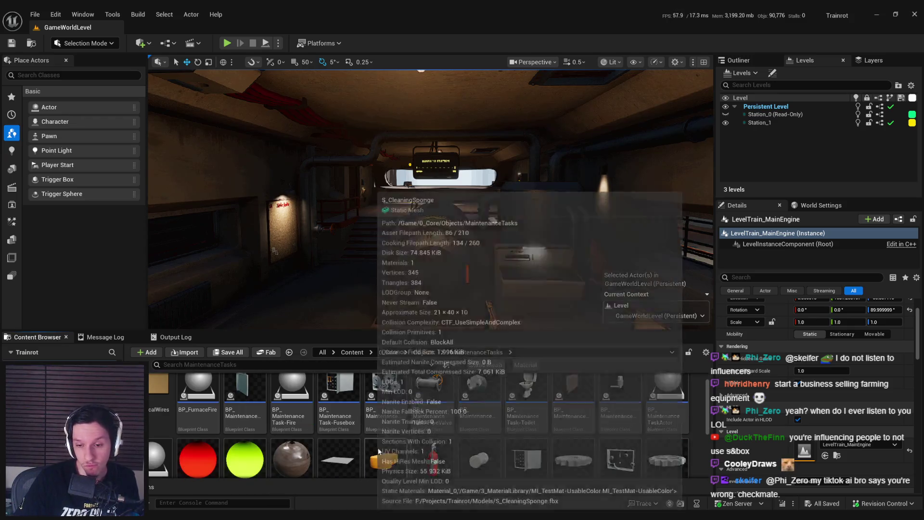
pyautogui.doubleClick(674, 414)
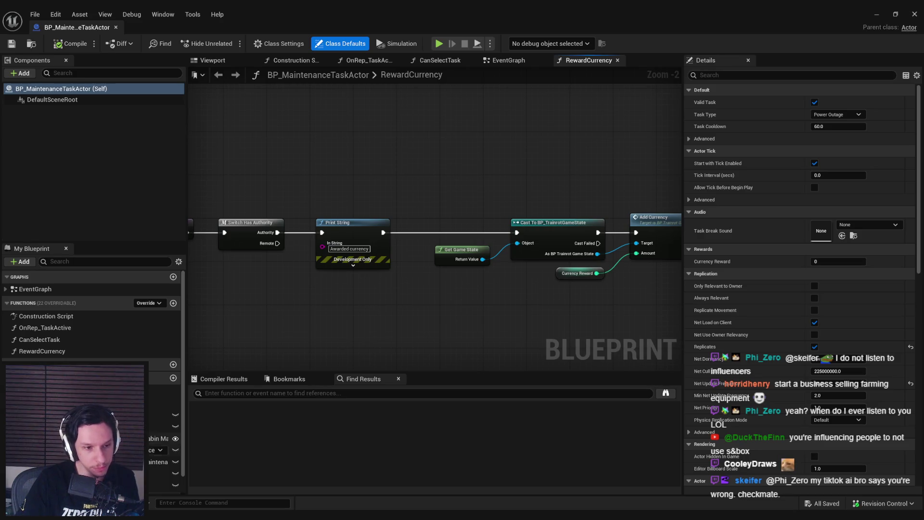
# Select the TaskType variable and scroll through its settings in the Details panel.
pyautogui.click(155, 450)
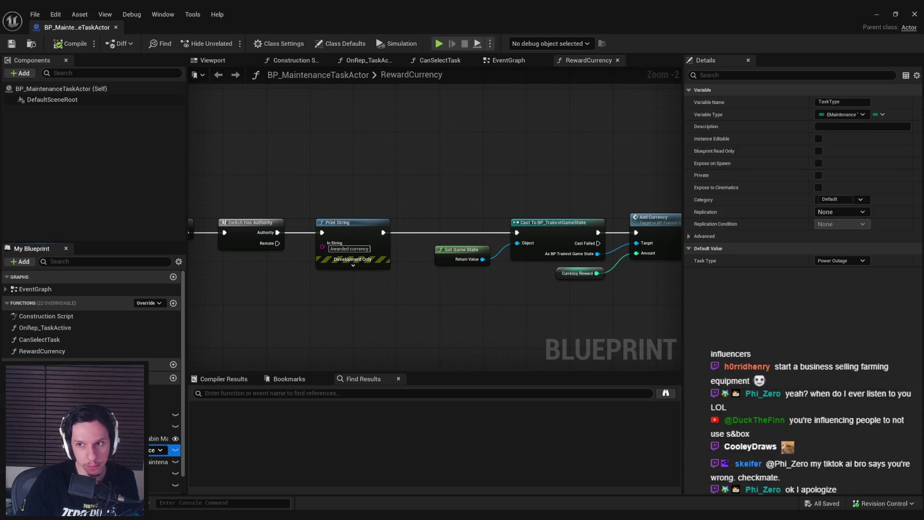
pyautogui.scroll(-1, 164, 428)
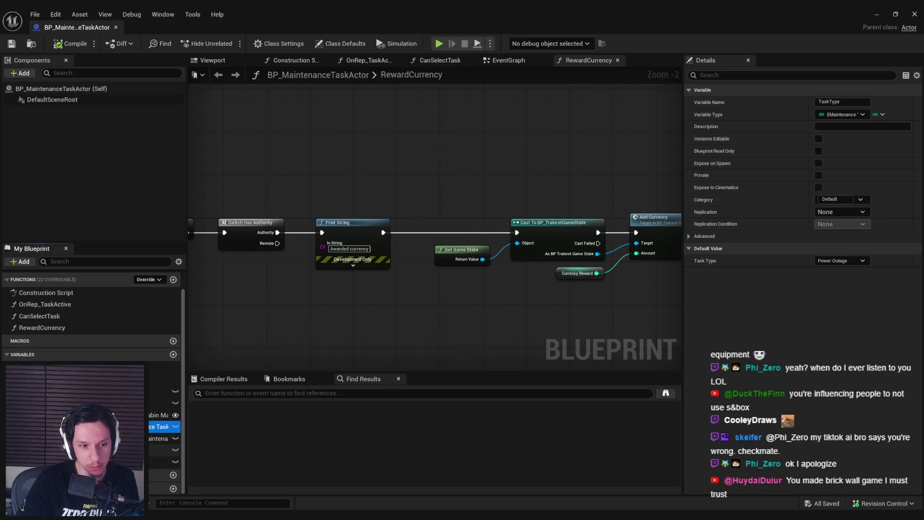
pyautogui.scroll(1, 164, 433)
pyautogui.scroll(-1, 163, 433)
pyautogui.scroll(1, 164, 434)
pyautogui.scroll(-1, 164, 433)
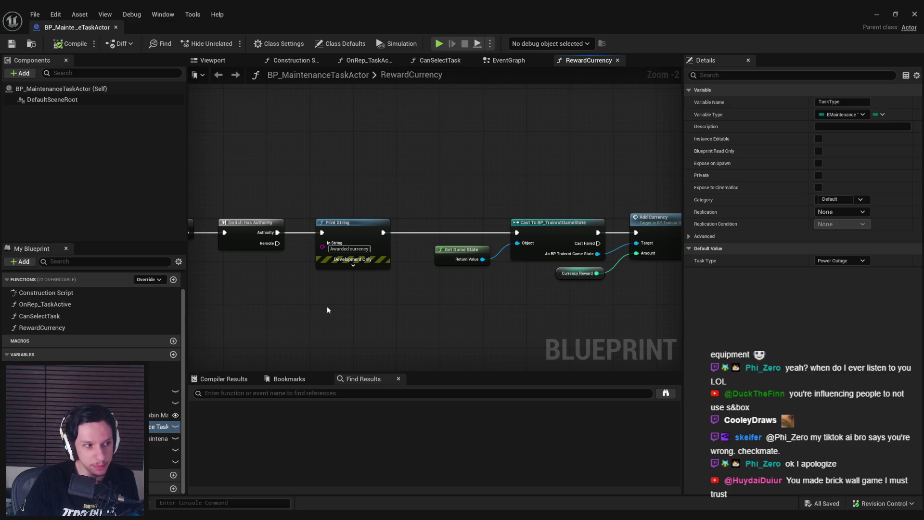
pyautogui.scroll(-2, 347, 314)
pyautogui.scroll(1, 361, 298)
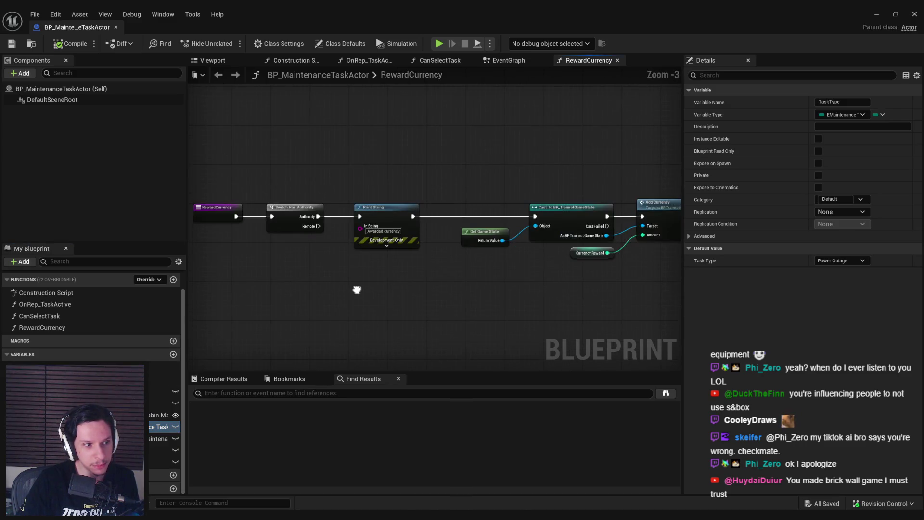
pyautogui.scroll(-1, 318, 303)
pyautogui.scroll(-1, 356, 303)
pyautogui.scroll(2, 360, 307)
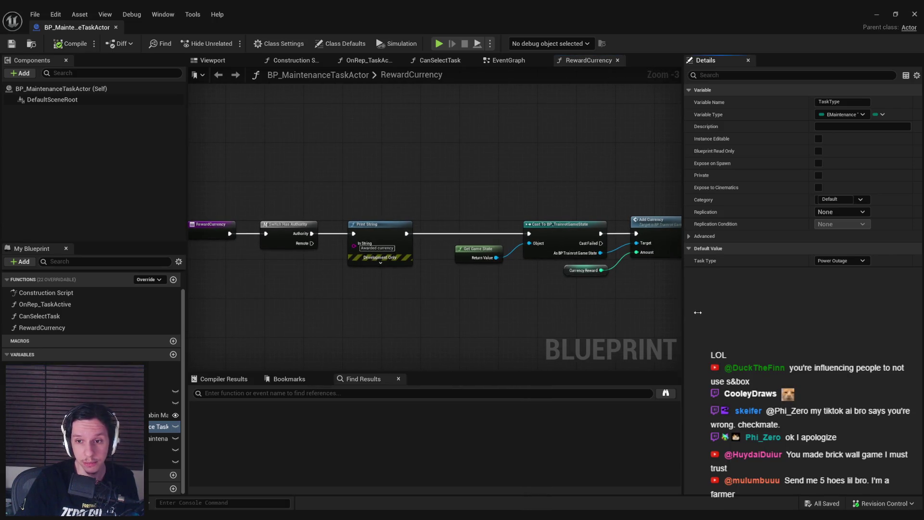
# Narrow the Details panel, recentre the RewardCurrency nodes, and select the Print String node.
pyautogui.moveTo(698, 312); pyautogui.dragTo(752, 323)
pyautogui.moveTo(690, 330)
pyautogui.mouseDown()
pyautogui.moveTo(681, 326)
pyautogui.moveTo(728, 322)
pyautogui.mouseUp()
pyautogui.moveTo(584, 331); pyautogui.dragTo(579, 331)
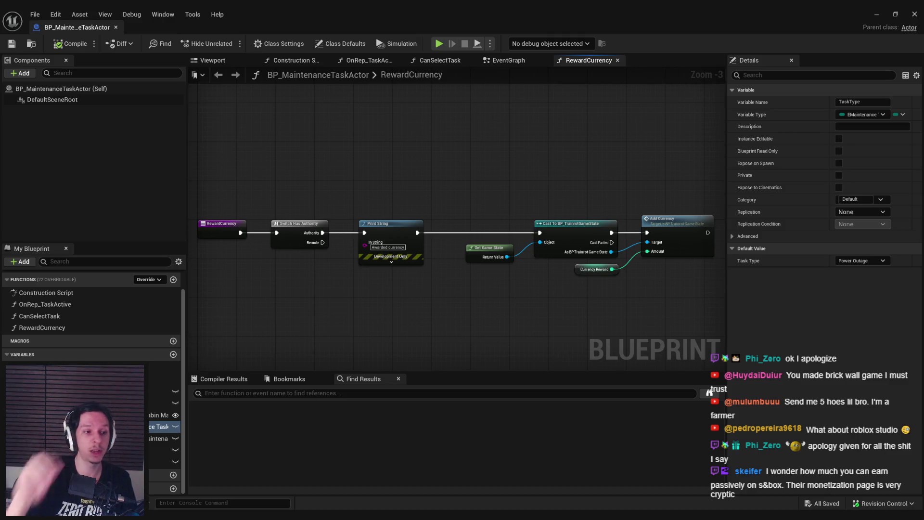
pyautogui.moveTo(347, 143); pyautogui.dragTo(365, 151)
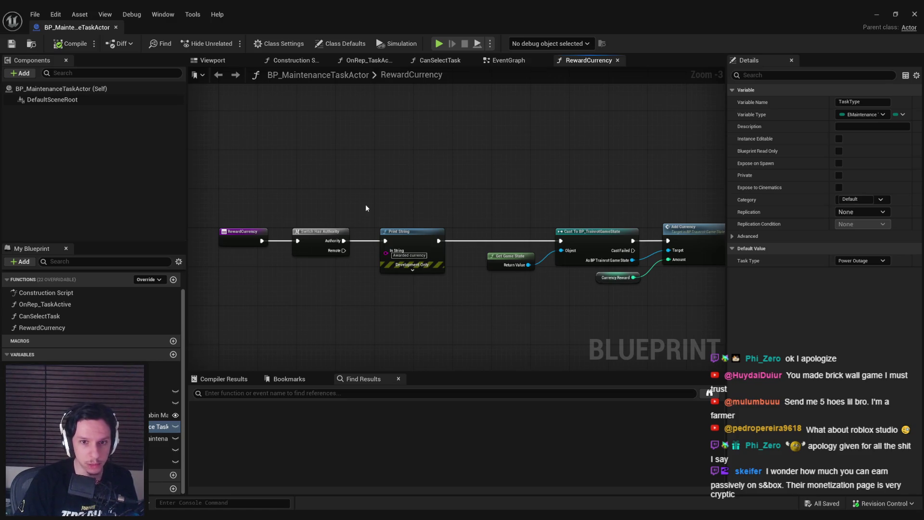
pyautogui.scroll(2, 380, 221)
pyautogui.click(384, 225)
# Shift the Cast and Currency Reward nodes left beside Print String, then save and check out BP_MaintenanceTaskActor.
pyautogui.scroll(-1, 374, 190)
pyautogui.moveTo(374, 189); pyautogui.dragTo(652, 255)
pyautogui.moveTo(476, 204); pyautogui.dragTo(449, 204)
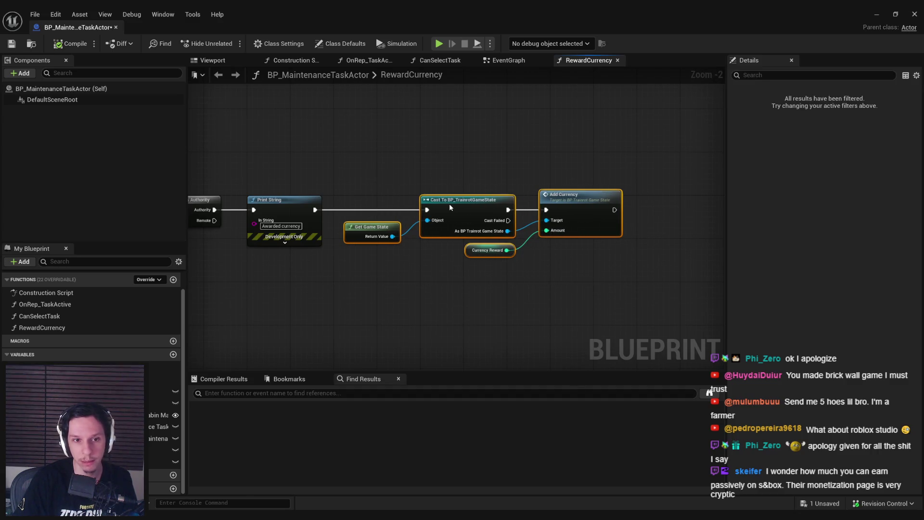
pyautogui.hotkey('ctrl', 's')
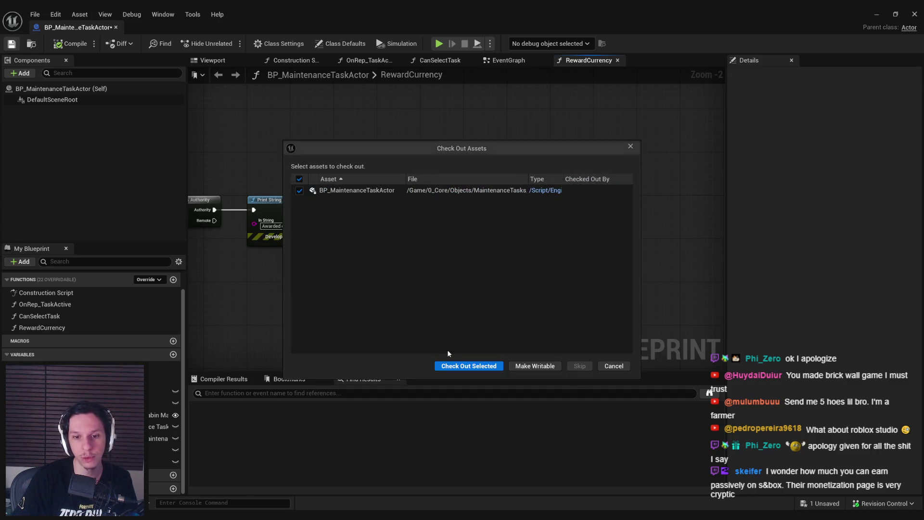
pyautogui.click(465, 367)
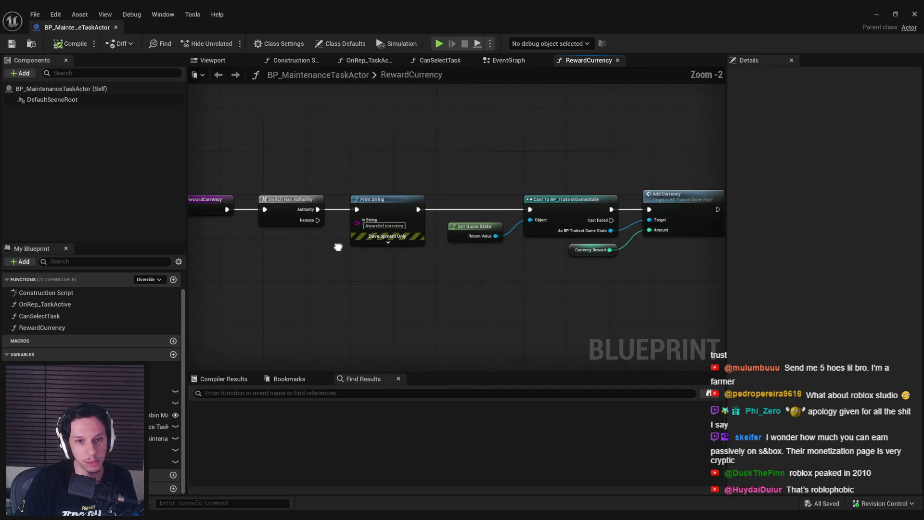
# Nudge Get Game State into line, then compile and save the Blueprint.
pyautogui.moveTo(339, 164); pyautogui.dragTo(578, 272)
pyautogui.click(410, 290)
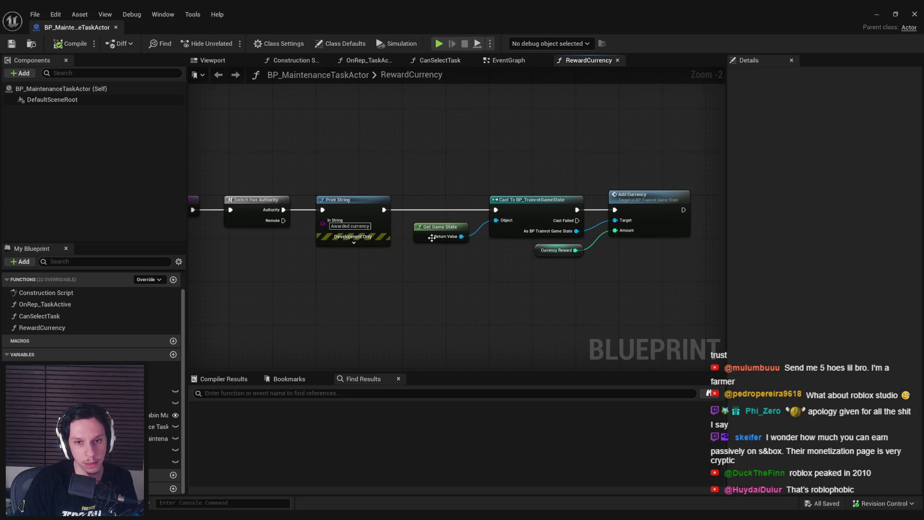
pyautogui.moveTo(422, 239); pyautogui.dragTo(429, 238)
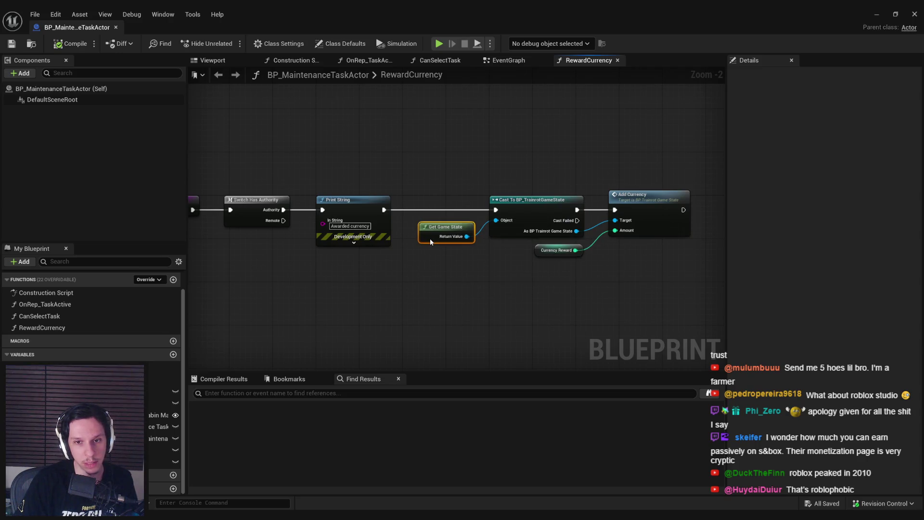
pyautogui.click(432, 253)
pyautogui.click(11, 45)
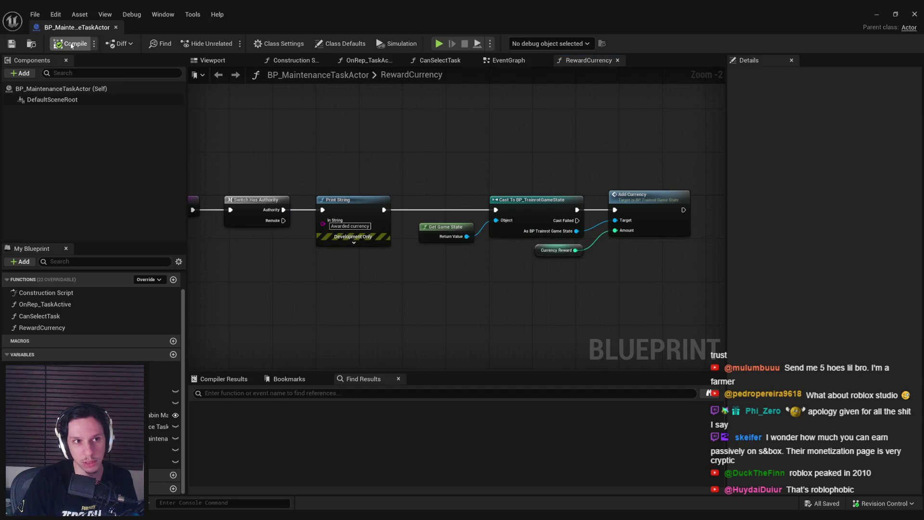
pyautogui.moveTo(305, 145)
pyautogui.mouseDown()
pyautogui.moveTo(282, 171)
pyautogui.moveTo(369, 158)
pyautogui.moveTo(342, 203)
pyautogui.mouseUp()
pyautogui.scroll(-1, 368, 158)
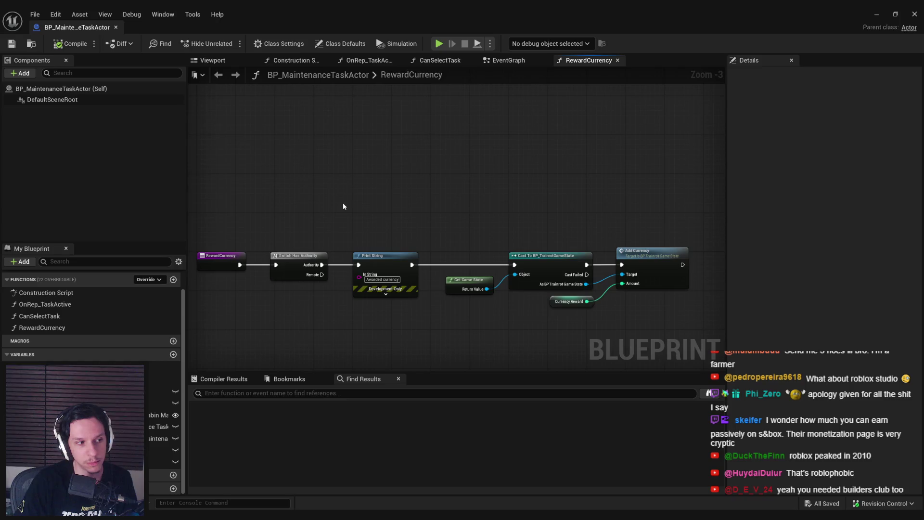
pyautogui.scroll(3, 343, 206)
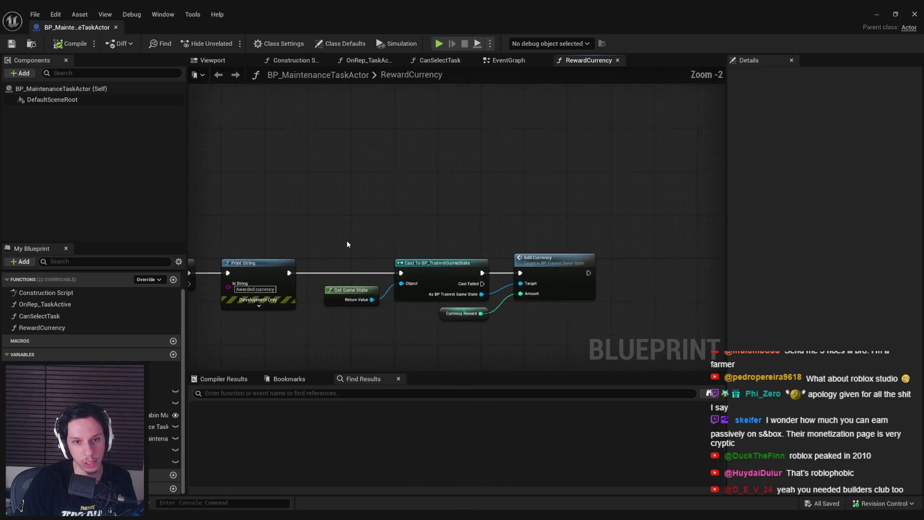
pyautogui.scroll(-3, 336, 240)
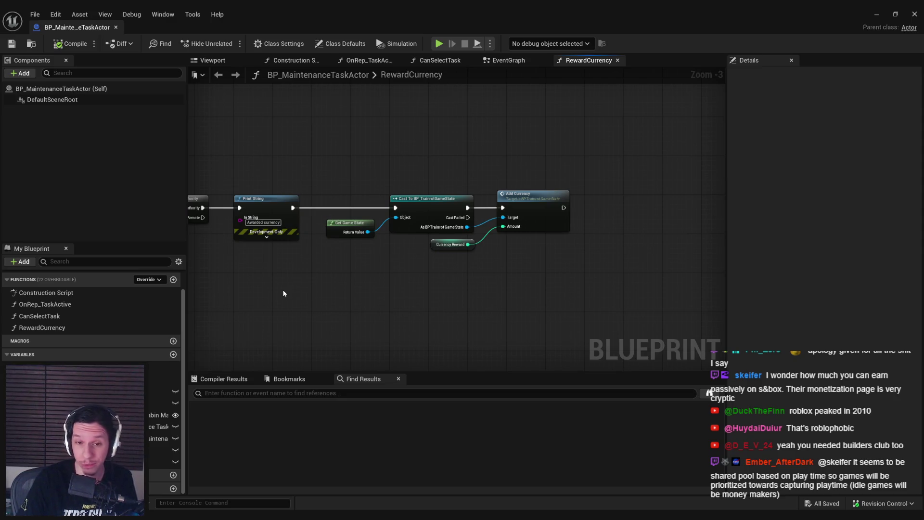
pyautogui.moveTo(283, 293); pyautogui.dragTo(475, 334)
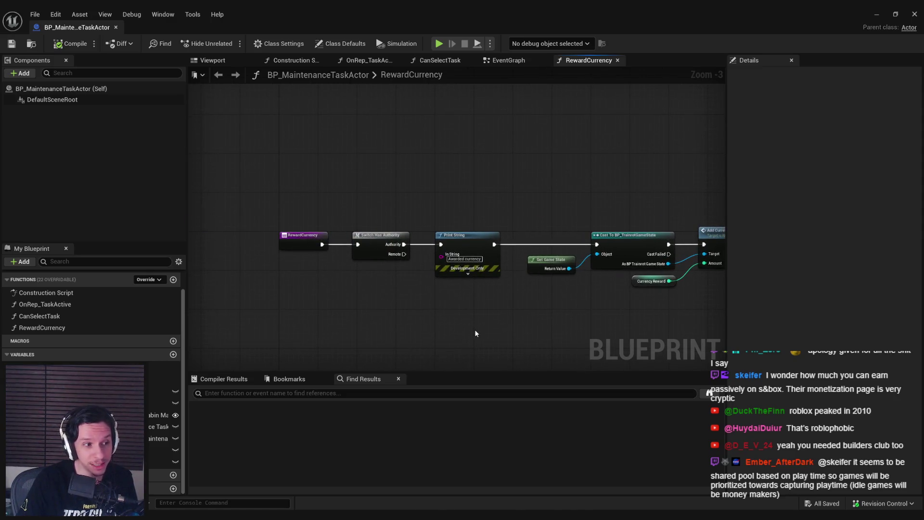
pyautogui.moveTo(390, 326)
pyautogui.mouseDown()
pyautogui.moveTo(226, 310)
pyautogui.moveTo(353, 264)
pyautogui.mouseUp()
pyautogui.scroll(-1, 353, 264)
pyautogui.scroll(3, 385, 274)
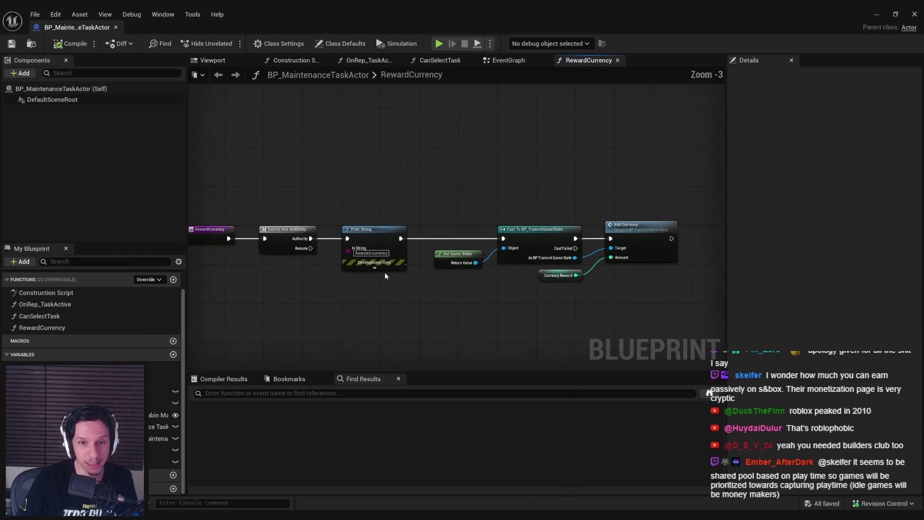
pyautogui.scroll(-1, 412, 274)
pyautogui.moveTo(411, 279)
pyautogui.mouseDown()
pyautogui.moveTo(323, 241)
pyautogui.moveTo(307, 214)
pyautogui.moveTo(330, 215)
pyautogui.mouseUp()
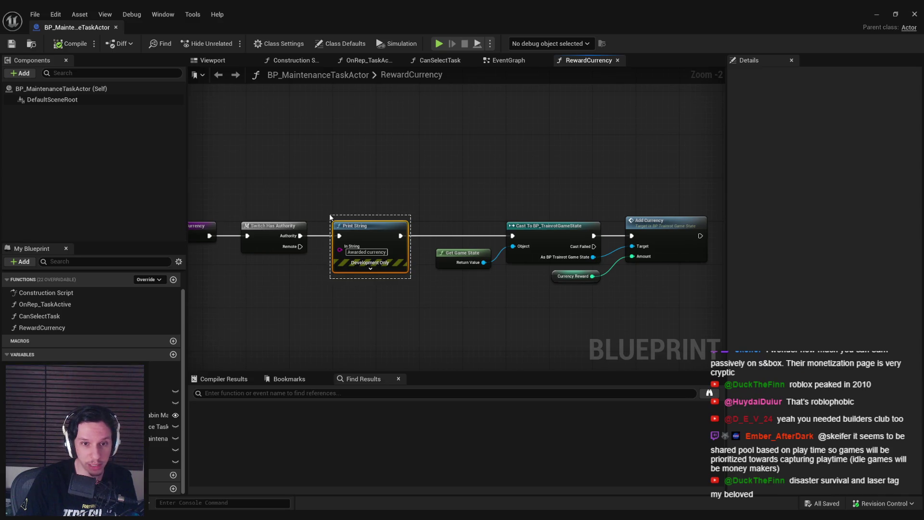
pyautogui.click(329, 217)
pyautogui.moveTo(314, 315); pyautogui.dragTo(314, 274)
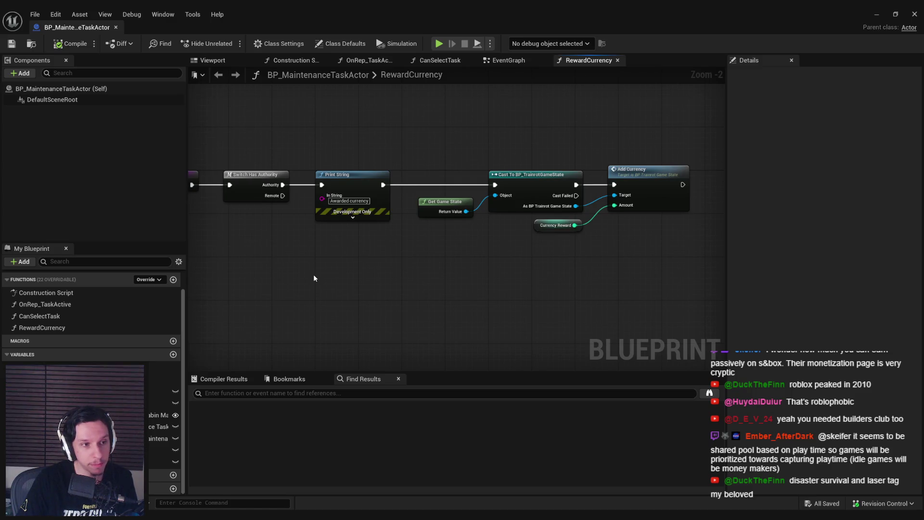
pyautogui.moveTo(314, 274); pyautogui.dragTo(280, 290)
pyautogui.rightClick(281, 292)
pyautogui.click(311, 288)
pyautogui.moveTo(446, 255); pyautogui.dragTo(362, 252)
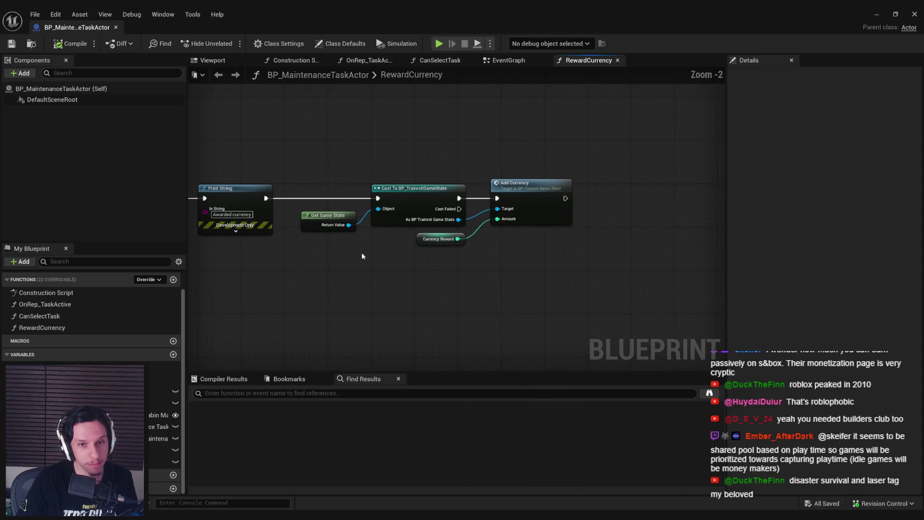
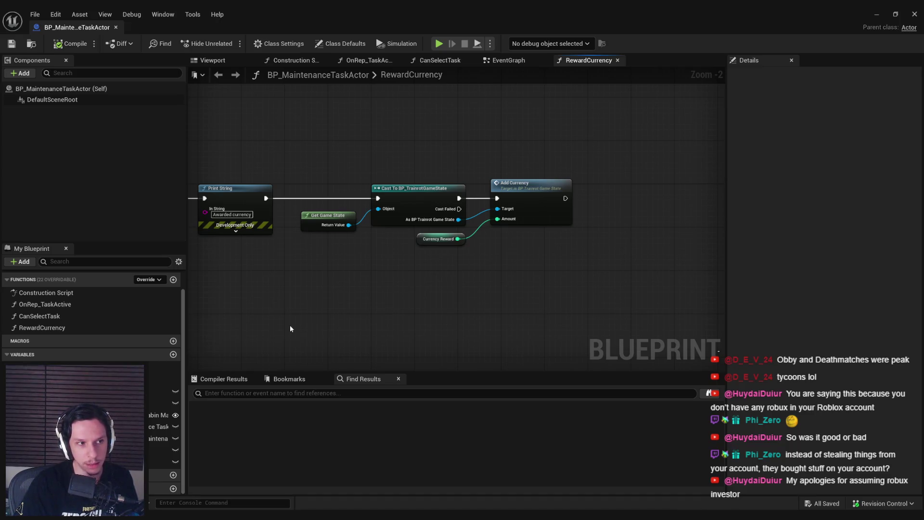
# Bring the blueprint editor back and pan the RewardCurrency graph to its entry nodes.
pyautogui.click(171, 516)
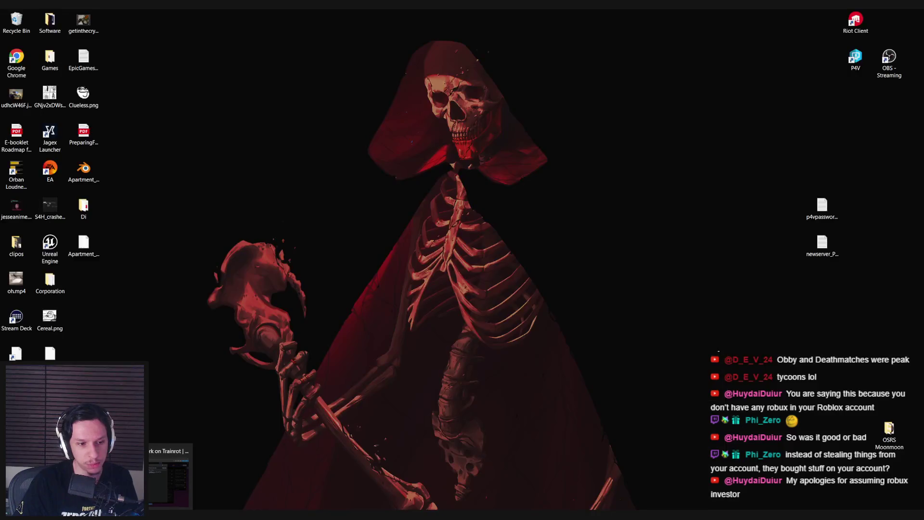
pyautogui.click(171, 515)
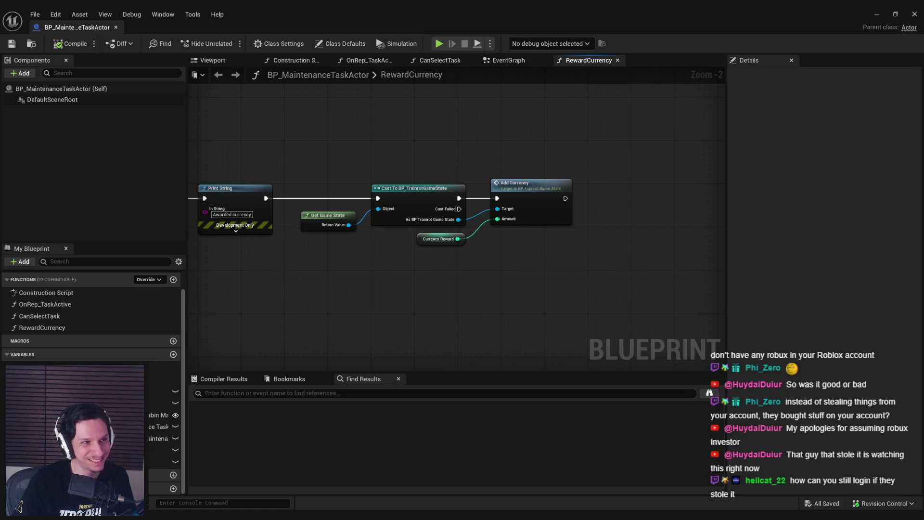
pyautogui.scroll(-1, 289, 304)
pyautogui.moveTo(289, 304)
pyautogui.mouseDown()
pyautogui.moveTo(487, 355)
pyautogui.moveTo(444, 286)
pyautogui.moveTo(474, 241)
pyautogui.mouseUp()
# Switch to The Quota Rework card in Trello in Chrome.
pyautogui.scroll(3, 529, 201)
pyautogui.scroll(-3, 425, 272)
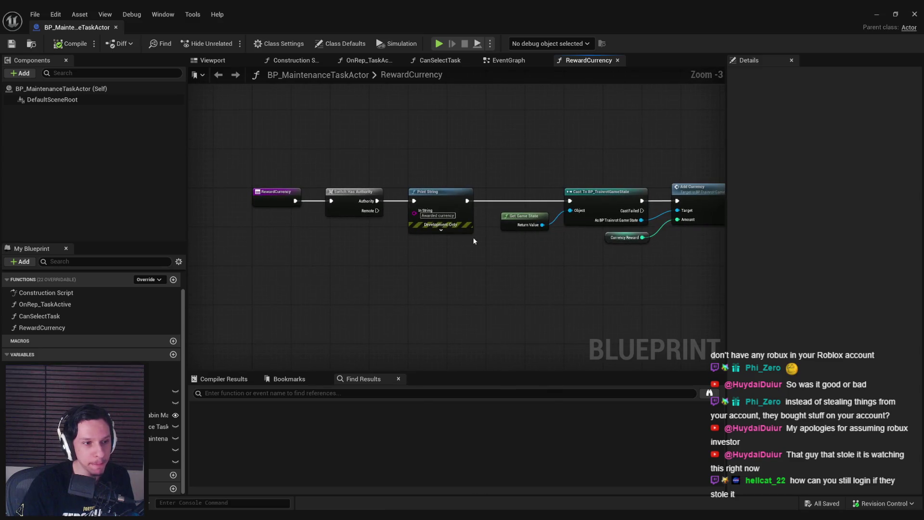
pyautogui.moveTo(170, 514)
pyautogui.click(152, 474)
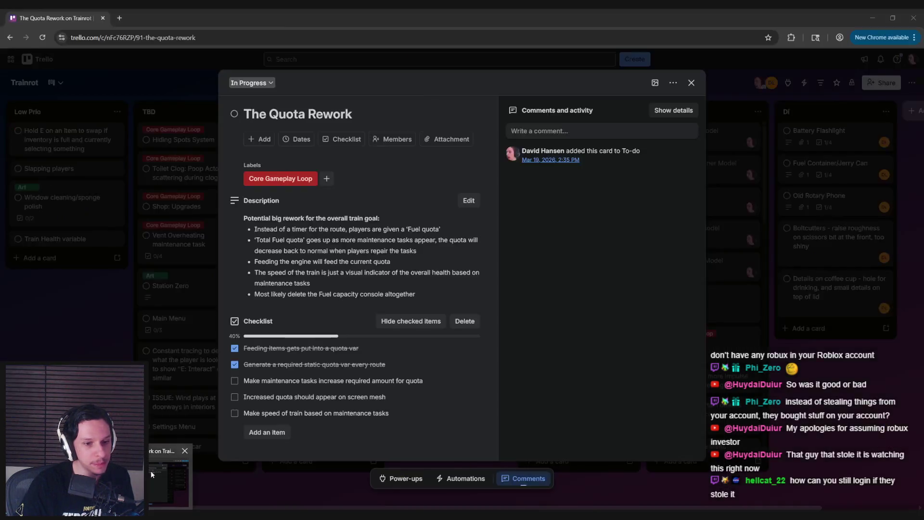
# Return from Trello to the Unreal RewardCurrency blueprint editor with Alt+Tab.
pyautogui.hotkey('alt', 'Tab')
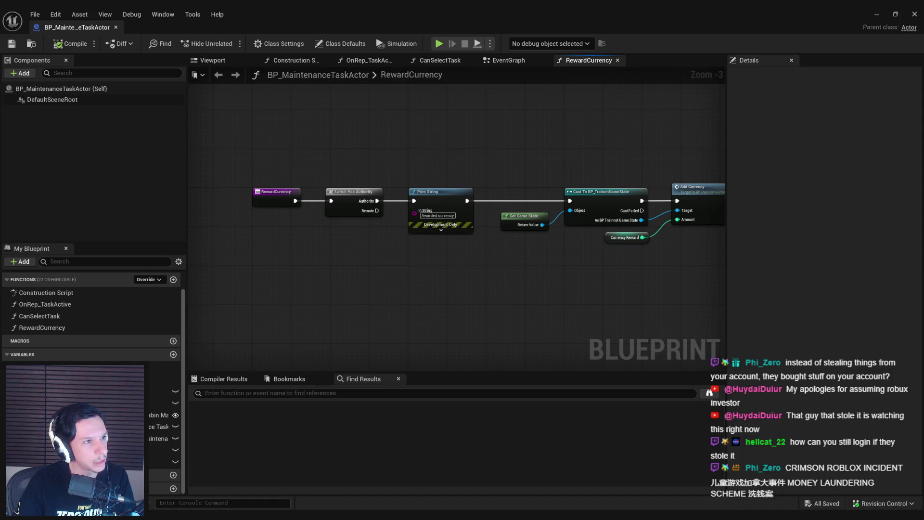
pyautogui.doubleClick(352, 161)
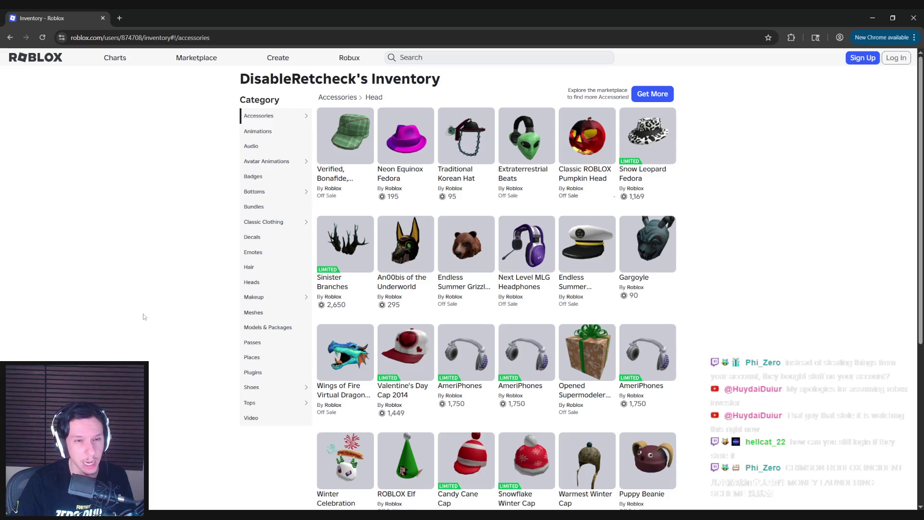
pyautogui.scroll(-1, 134, 318)
pyautogui.scroll(1, 134, 318)
pyautogui.scroll(-3, 134, 317)
pyautogui.scroll(-3, 134, 319)
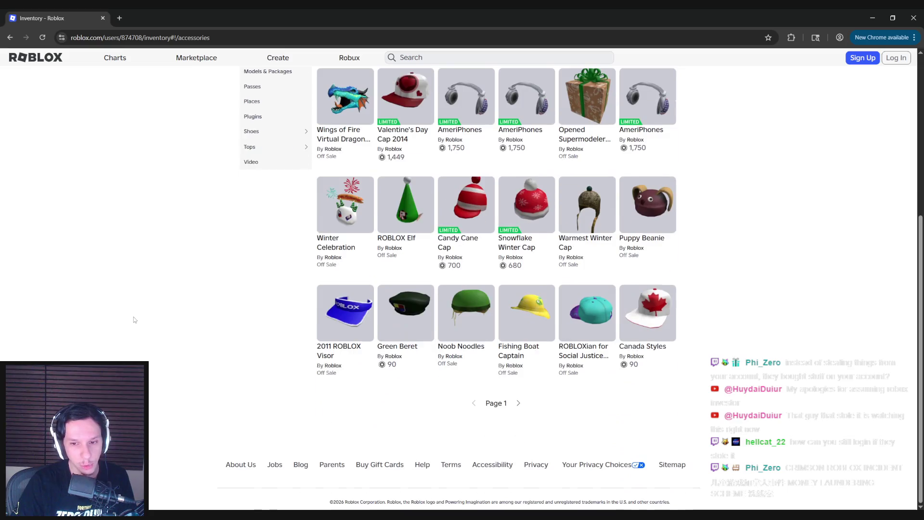
pyautogui.click(518, 404)
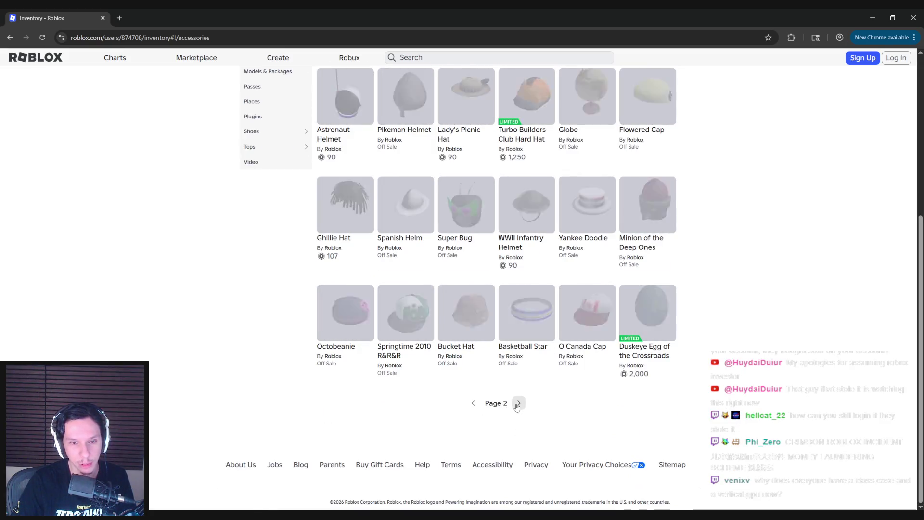
pyautogui.click(518, 404)
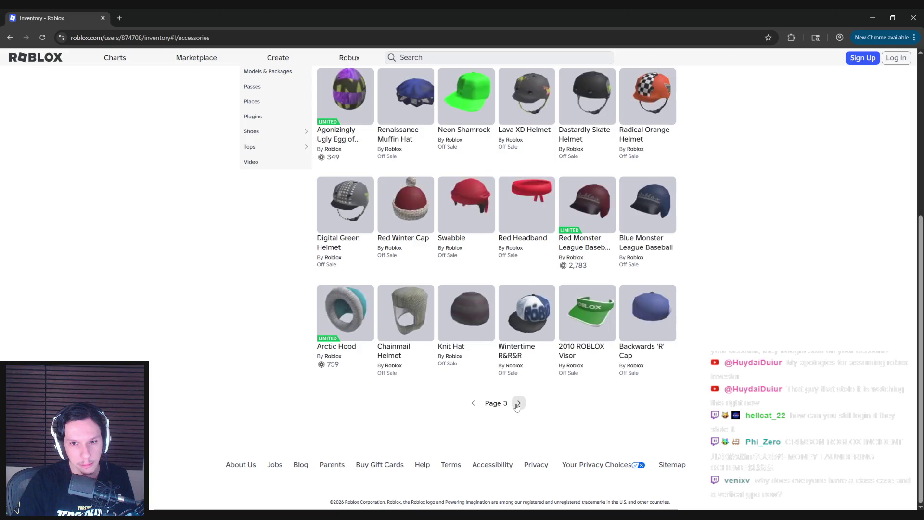
pyautogui.click(518, 405)
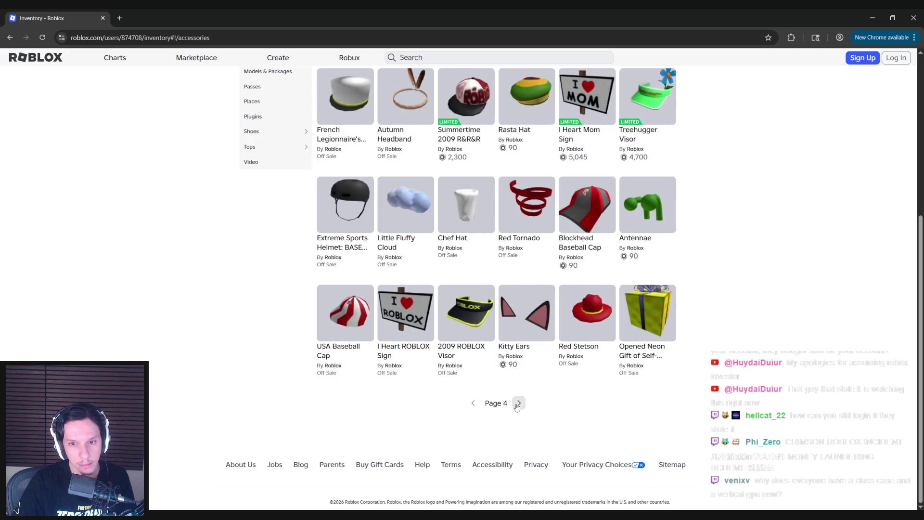
pyautogui.click(518, 404)
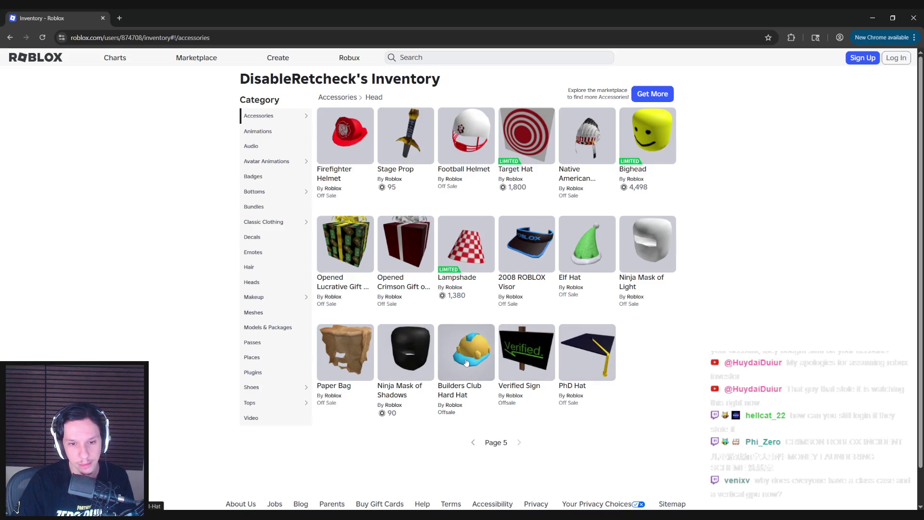
pyautogui.click(332, 361)
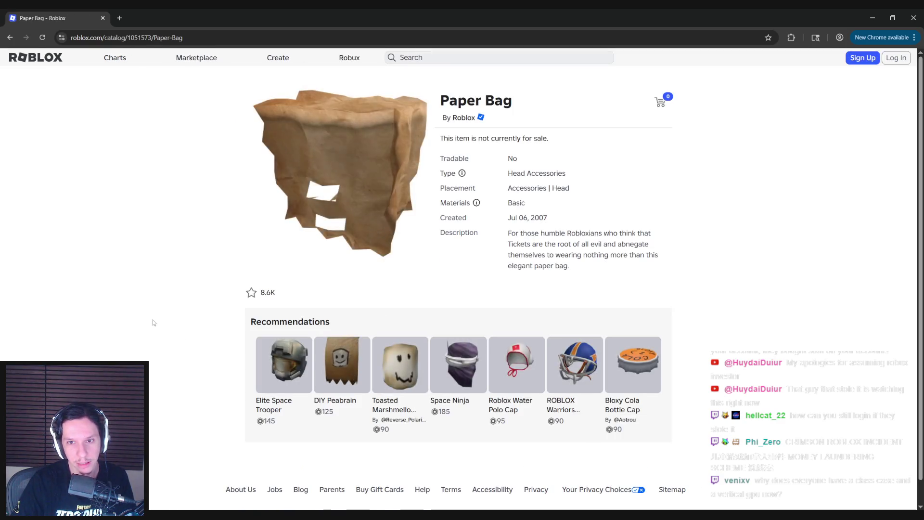
pyautogui.moveTo(508, 217); pyautogui.dragTo(548, 218)
pyautogui.click(129, 260)
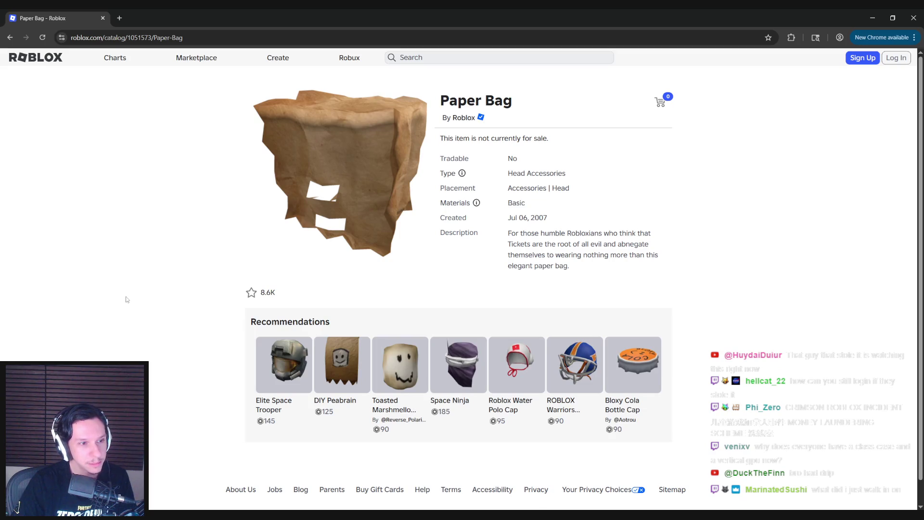
pyautogui.hotkey('alt', 'Left')
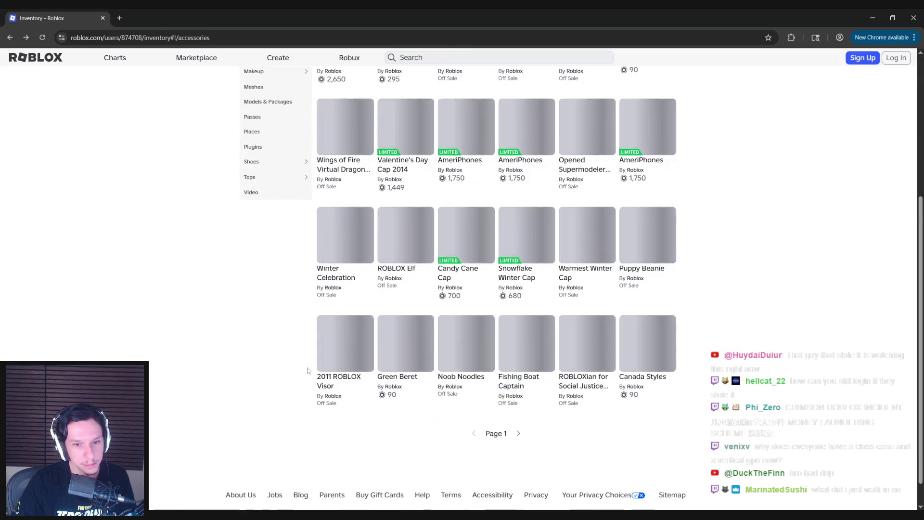
pyautogui.scroll(-1, 308, 370)
pyautogui.click(519, 403)
pyautogui.click(519, 403)
pyautogui.click(520, 404)
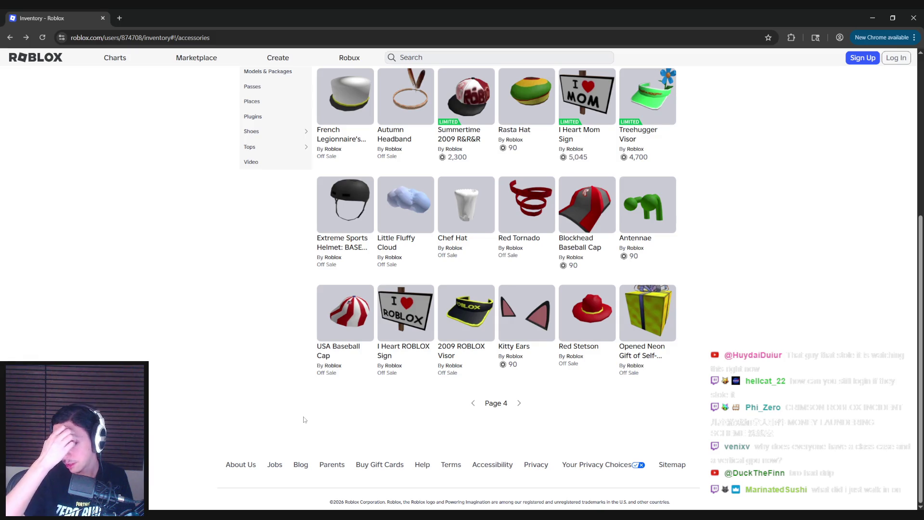
pyautogui.click(519, 404)
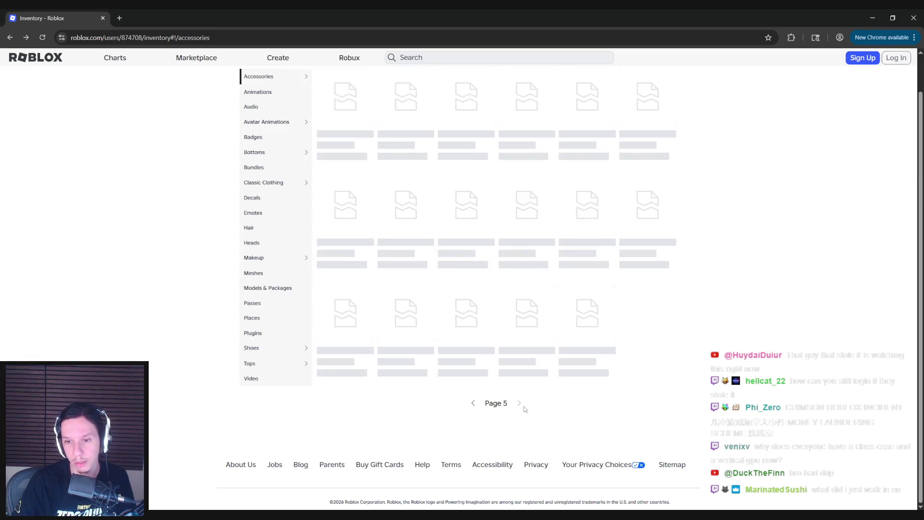
pyautogui.scroll(1, 526, 385)
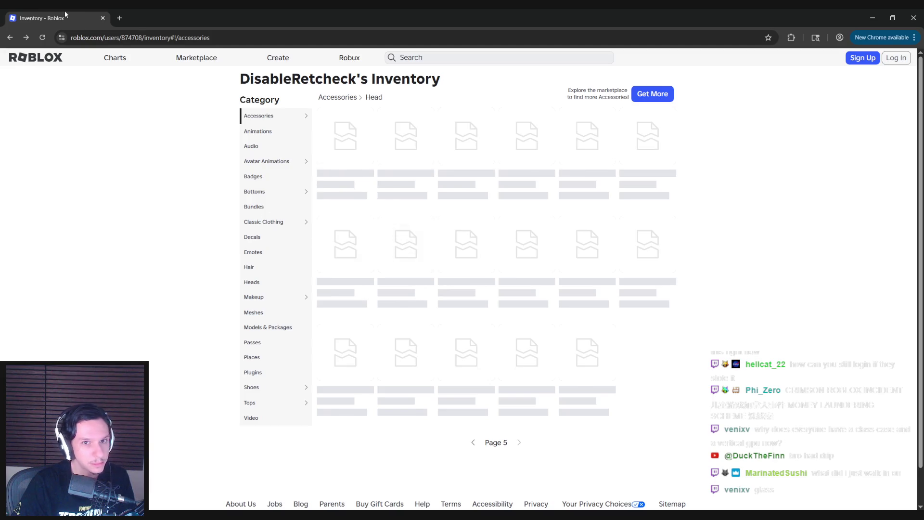
pyautogui.scroll(-1, 189, 235)
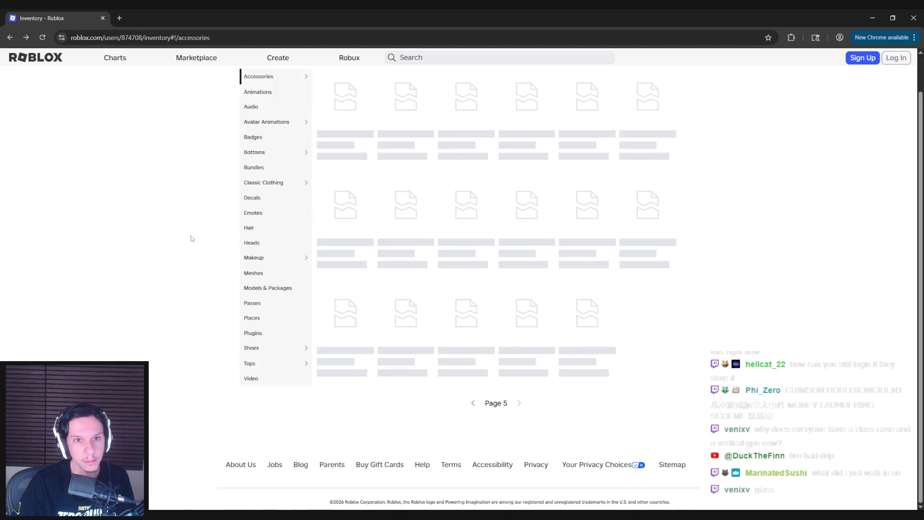
pyautogui.scroll(1, 193, 236)
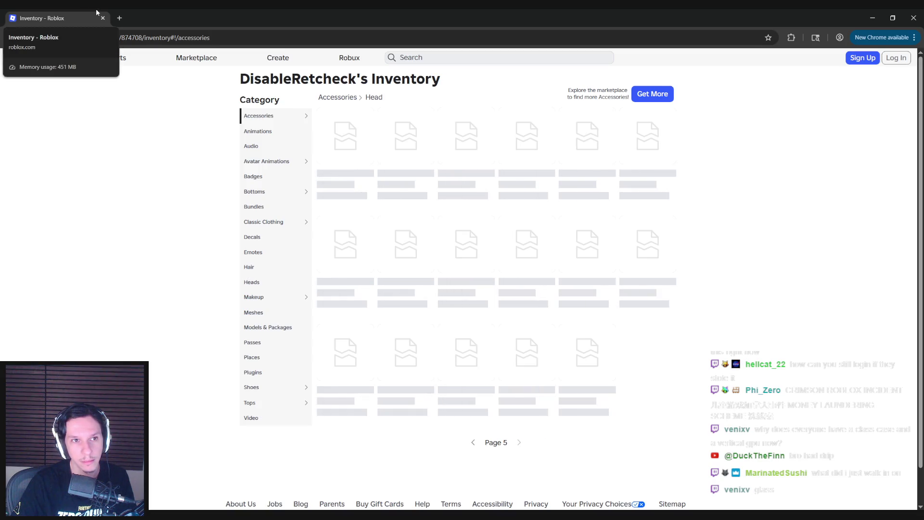
pyautogui.hotkey('alt', 'Tab')
pyautogui.moveTo(372, 221)
pyautogui.mouseDown()
pyautogui.moveTo(320, 275)
pyautogui.moveTo(282, 264)
pyautogui.moveTo(423, 272)
pyautogui.moveTo(379, 276)
pyautogui.moveTo(396, 278)
pyautogui.mouseUp()
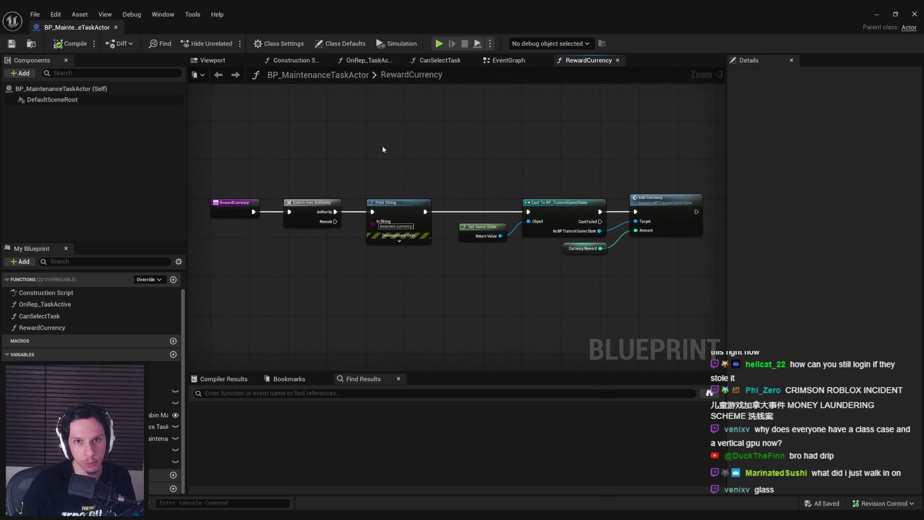
# Close the RewardCurrency graph and zoom into the EventGraph nodes.
pyautogui.click(508, 60)
pyautogui.middleClick(578, 67)
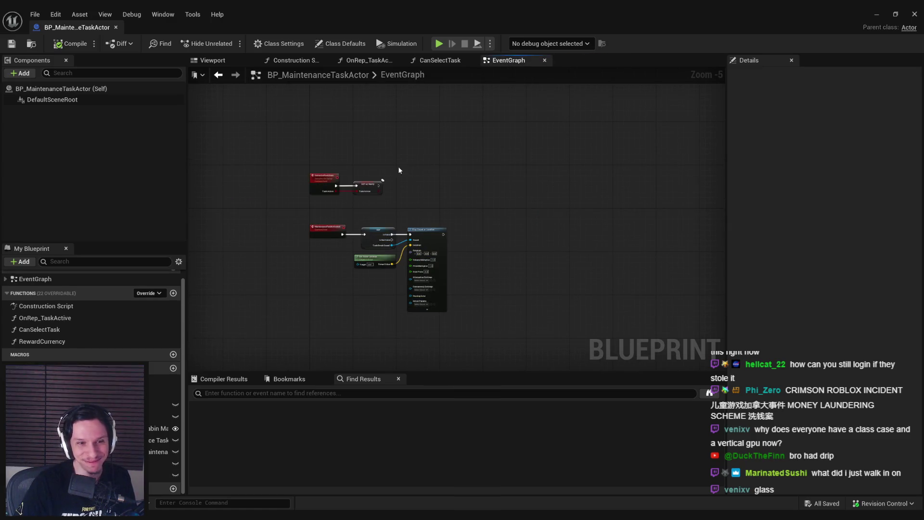
pyautogui.scroll(2, 310, 278)
pyautogui.moveTo(350, 232)
pyautogui.mouseDown()
pyautogui.moveTo(412, 172)
pyautogui.moveTo(421, 176)
pyautogui.moveTo(406, 191)
pyautogui.mouseUp()
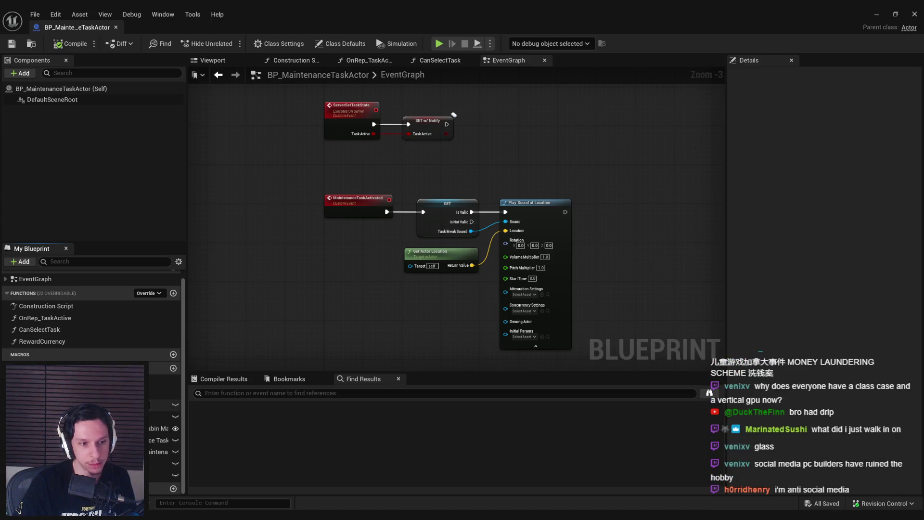
# Check the Task Type variable's default values, leaving it at Power Outage.
pyautogui.click(159, 441)
pyautogui.click(862, 260)
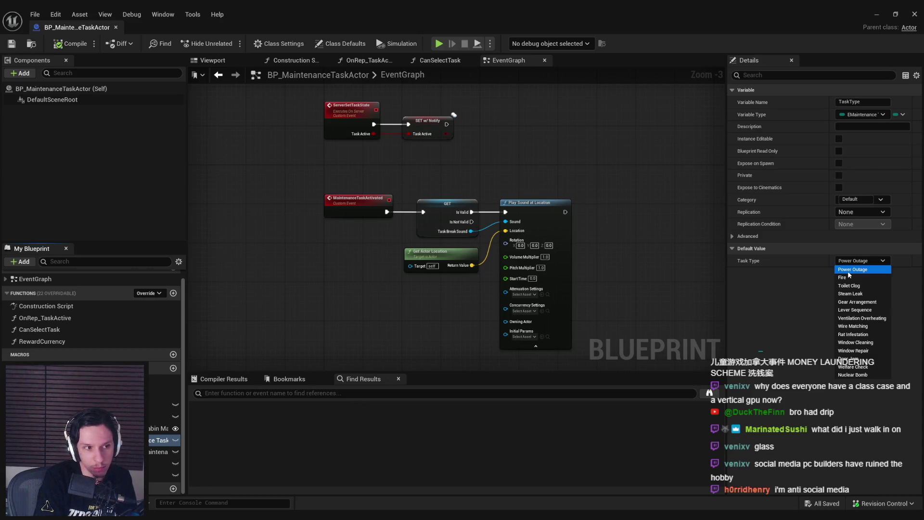
pyautogui.click(848, 270)
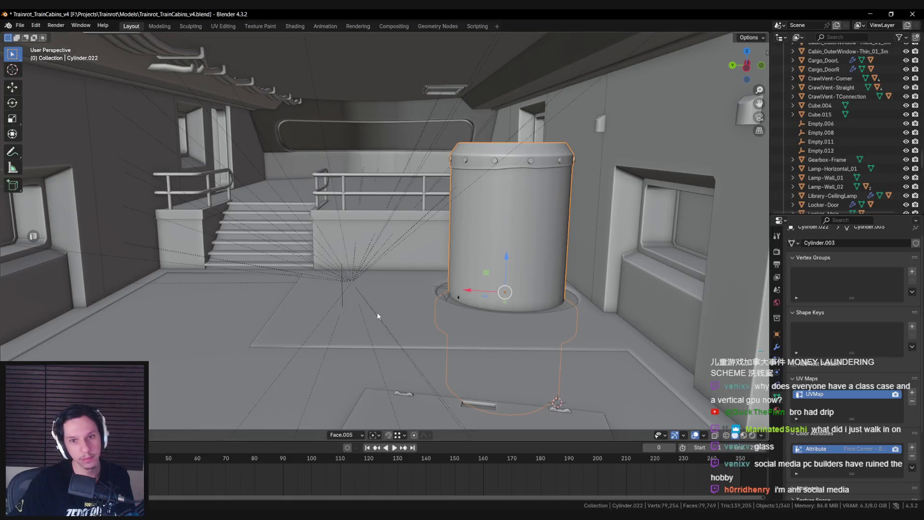
# Save Trainrot_TrainCabins_v4.blend and load Trainrot_EngineProps.blend from recent files.
pyautogui.hotkey('ctrl', 's')
pyautogui.click(20, 25)
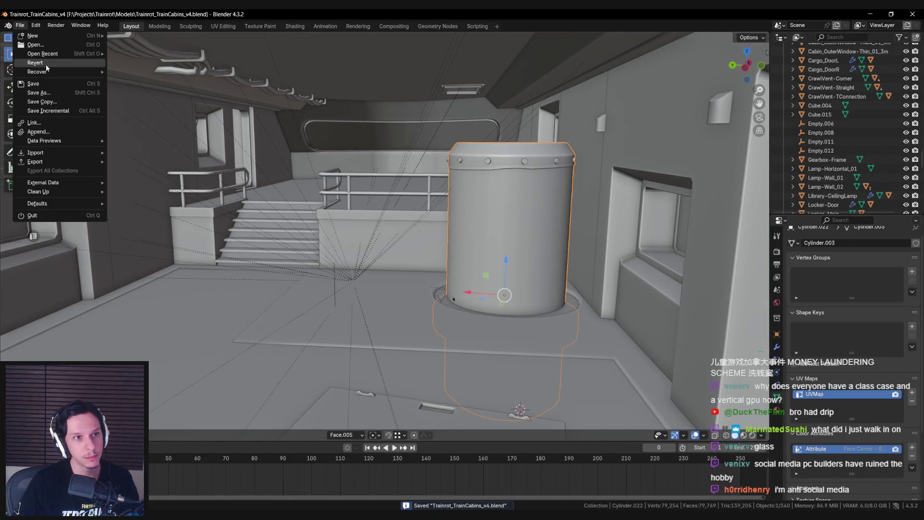
pyautogui.moveTo(58, 53)
pyautogui.click(20, 25)
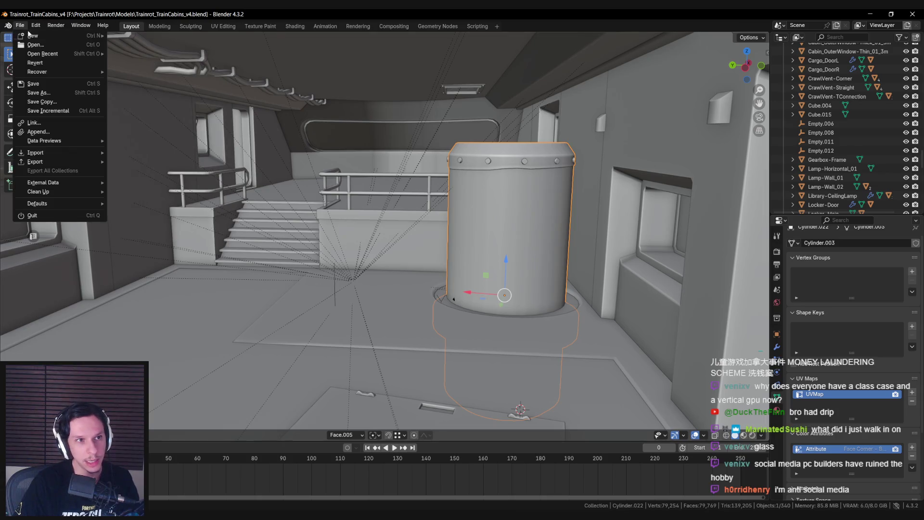
pyautogui.click(153, 62)
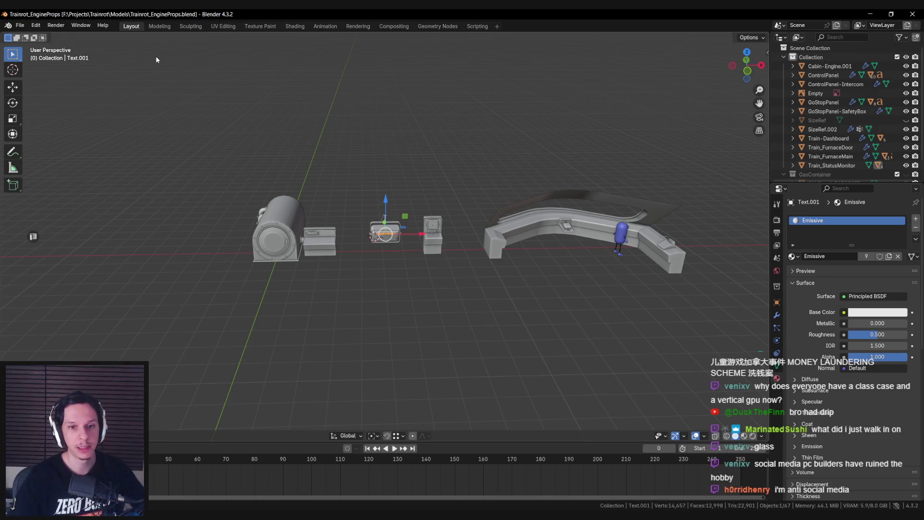
# Select the status monitor body and save the file.
pyautogui.scroll(9, 320, 193)
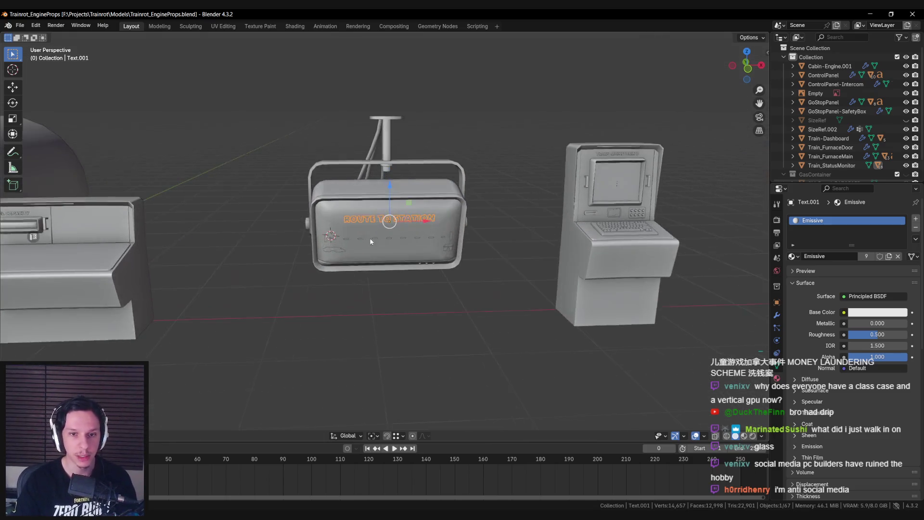
pyautogui.click(371, 240)
pyautogui.scroll(4, 391, 239)
pyautogui.hotkey('ctrl', 's')
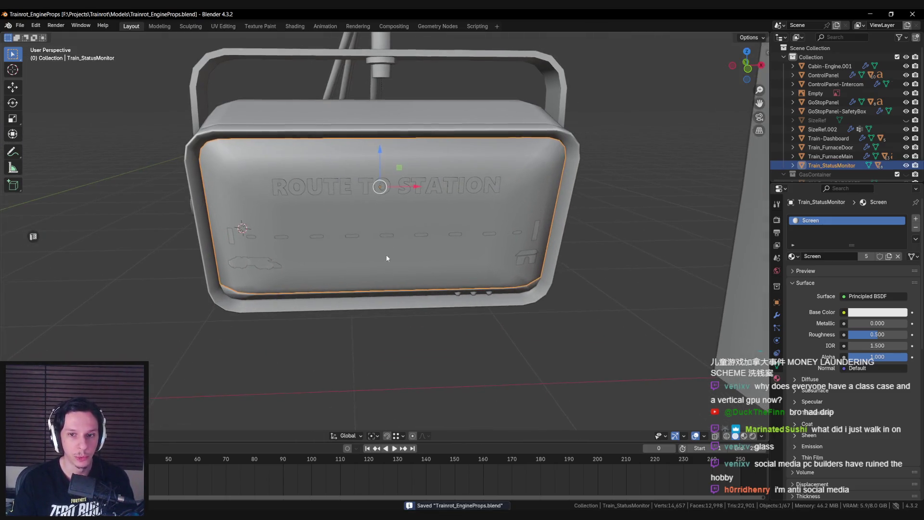
pyautogui.scroll(-3, 386, 258)
pyautogui.scroll(3, 381, 232)
pyautogui.scroll(-3, 386, 238)
pyautogui.moveTo(386, 238)
pyautogui.mouseDown()
pyautogui.moveTo(481, 260)
pyautogui.moveTo(369, 240)
pyautogui.moveTo(431, 269)
pyautogui.moveTo(391, 274)
pyautogui.mouseUp()
# Unhide the hidden objects and orbit over the status monitor face.
pyautogui.click(392, 235)
pyautogui.scroll(4, 391, 274)
pyautogui.moveTo(363, 321)
pyautogui.mouseDown()
pyautogui.moveTo(356, 182)
pyautogui.moveTo(378, 270)
pyautogui.moveTo(452, 291)
pyautogui.moveTo(225, 342)
pyautogui.mouseUp()
pyautogui.scroll(-3, 318, 336)
pyautogui.moveTo(319, 336)
pyautogui.mouseDown()
pyautogui.moveTo(325, 275)
pyautogui.moveTo(340, 264)
pyautogui.mouseUp()
pyautogui.hotkey('alt', 'h')
pyautogui.click(267, 256)
pyautogui.moveTo(267, 255)
pyautogui.mouseDown()
pyautogui.moveTo(378, 246)
pyautogui.moveTo(371, 299)
pyautogui.moveTo(380, 253)
pyautogui.moveTo(404, 254)
pyautogui.moveTo(411, 229)
pyautogui.mouseUp()
# Move the emissive strip's stray vertices onto the monitor face, constrained to the XY plane.
pyautogui.click(379, 247)
pyautogui.press('Tab')
pyautogui.hotkey('alt', 'z')
pyautogui.hotkey('alt', 'z')
pyautogui.press('g')
pyautogui.hotkey('shift', 'z')
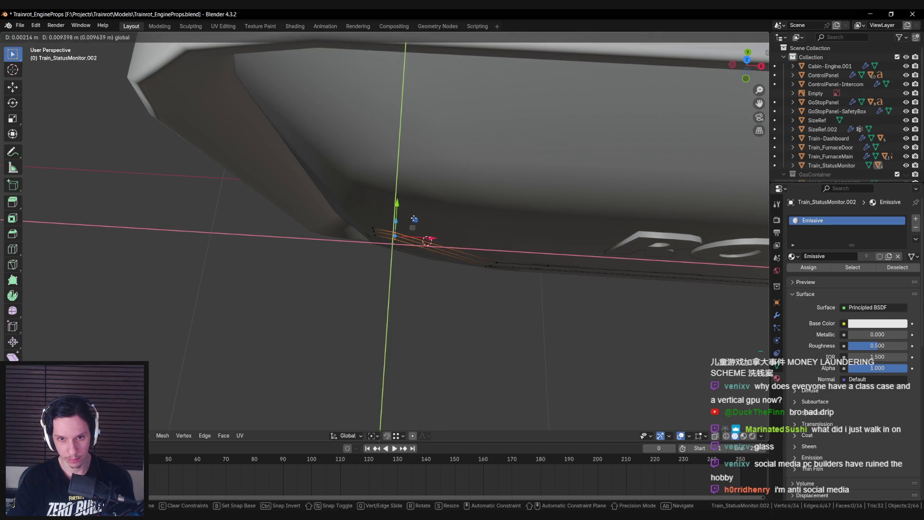
pyautogui.click(415, 217)
pyautogui.hotkey('alt', 'a')
# Move three more stray strip vertices in XY, then exit Edit Mode and save.
pyautogui.moveTo(415, 216)
pyautogui.mouseDown()
pyautogui.moveTo(407, 229)
pyautogui.moveTo(443, 237)
pyautogui.moveTo(392, 228)
pyautogui.moveTo(457, 278)
pyautogui.mouseUp()
pyautogui.hotkey('alt', 'z')
pyautogui.hotkey('alt', 'z')
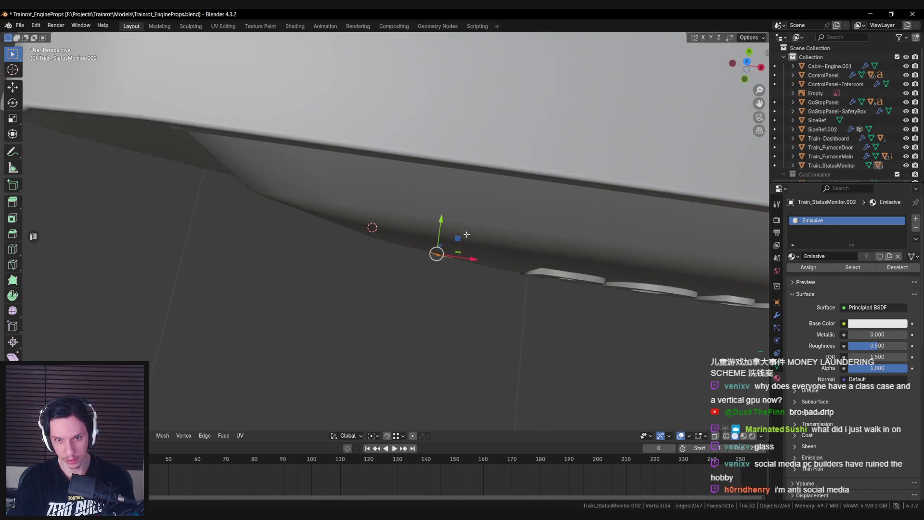
pyautogui.press('g')
pyautogui.hotkey('shift', 'z')
pyautogui.click(462, 230)
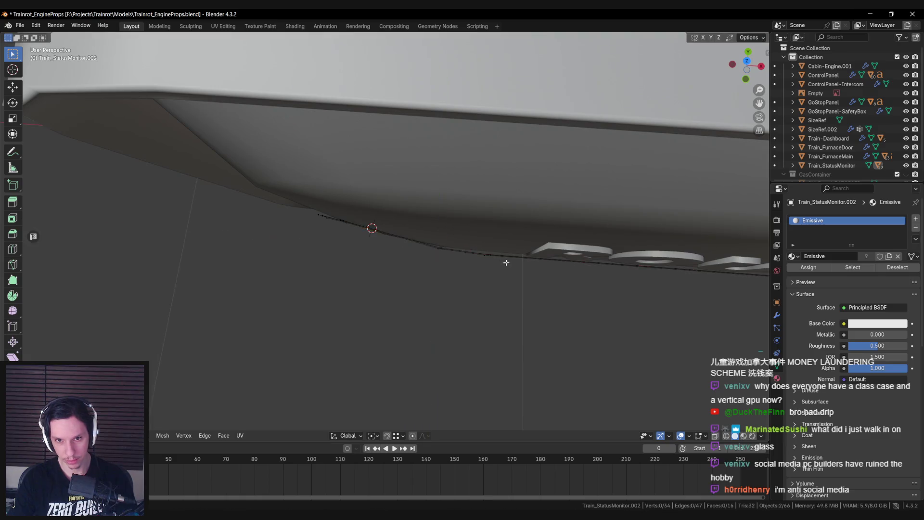
pyautogui.press('Tab')
pyautogui.scroll(2, 497, 261)
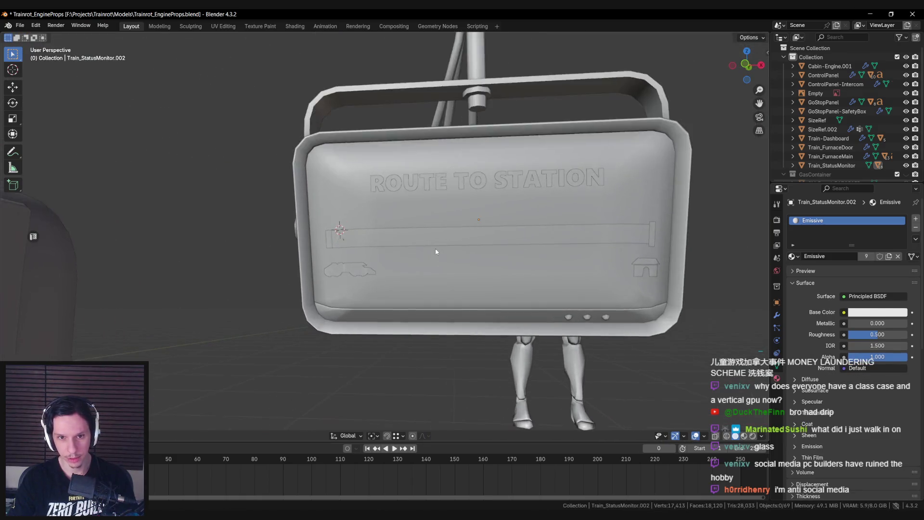
pyautogui.hotkey('ctrl', 's')
# Slide the progress bar's vertical edge loop to the left, then exit Edit Mode and save.
pyautogui.scroll(4, 441, 250)
pyautogui.click(359, 250)
pyautogui.press('Tab')
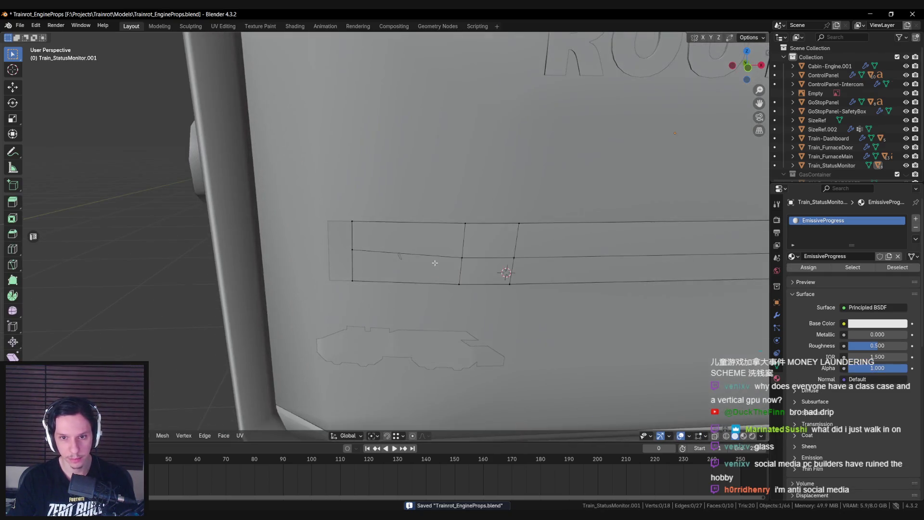
pyautogui.keyDown('alt'); pyautogui.click(462, 263); pyautogui.keyUp('alt')
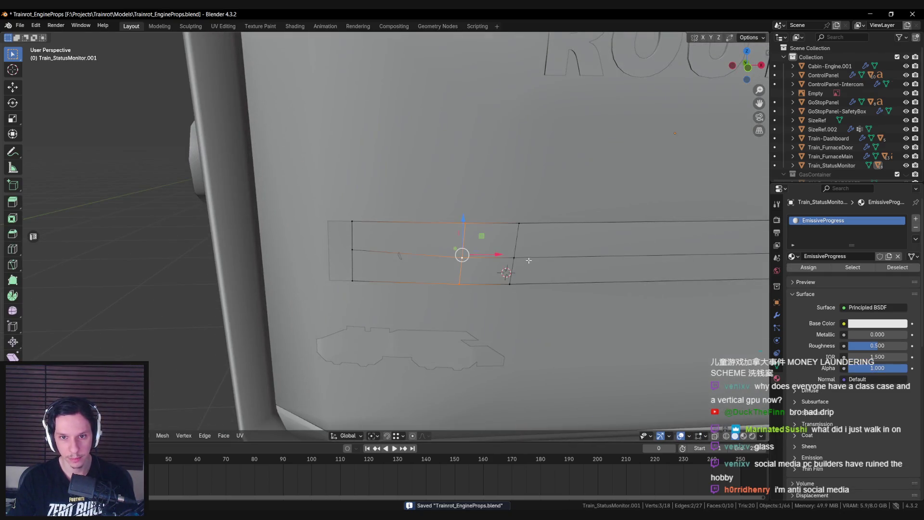
pyautogui.press('g')
pyautogui.press('g')
pyautogui.click(506, 259)
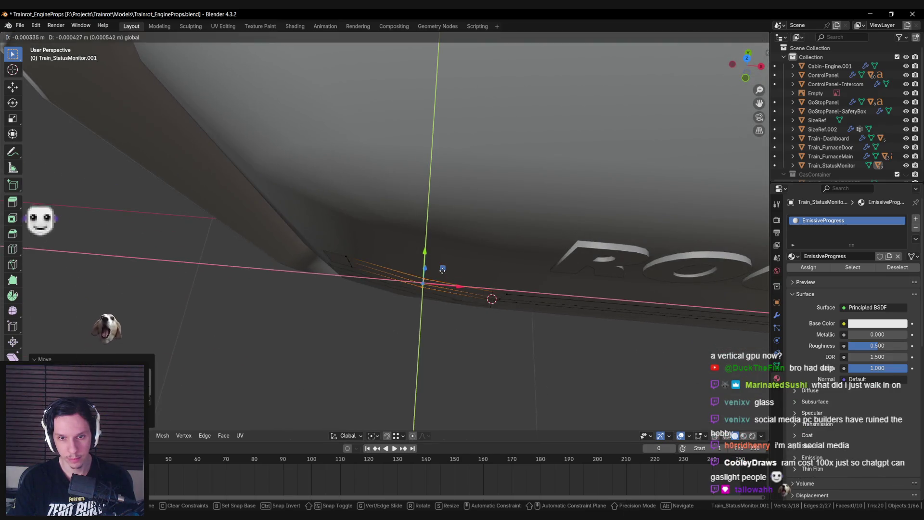
pyautogui.press('Tab')
pyautogui.scroll(-6, 451, 294)
pyautogui.hotkey('alt', 'a')
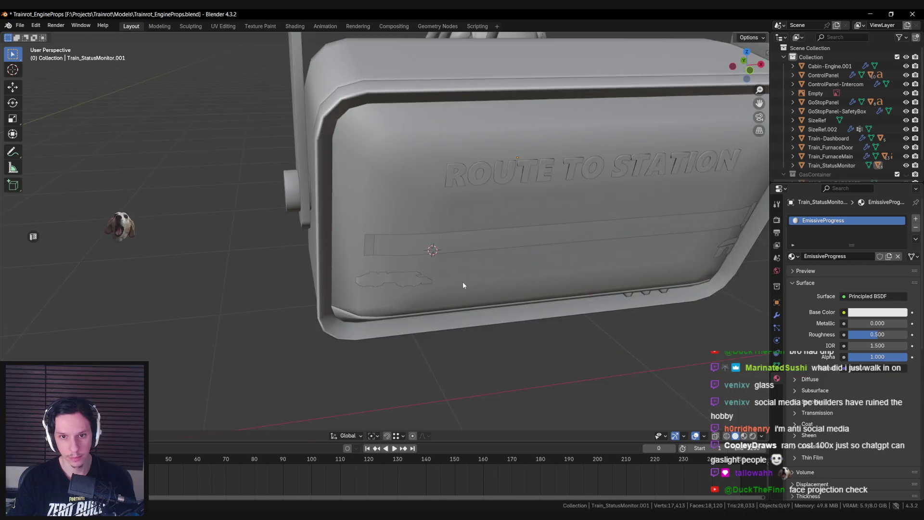
pyautogui.hotkey('ctrl', 's')
# Reselect the progress bar strip, save again, and enter its Edit Mode.
pyautogui.scroll(-4, 343, 273)
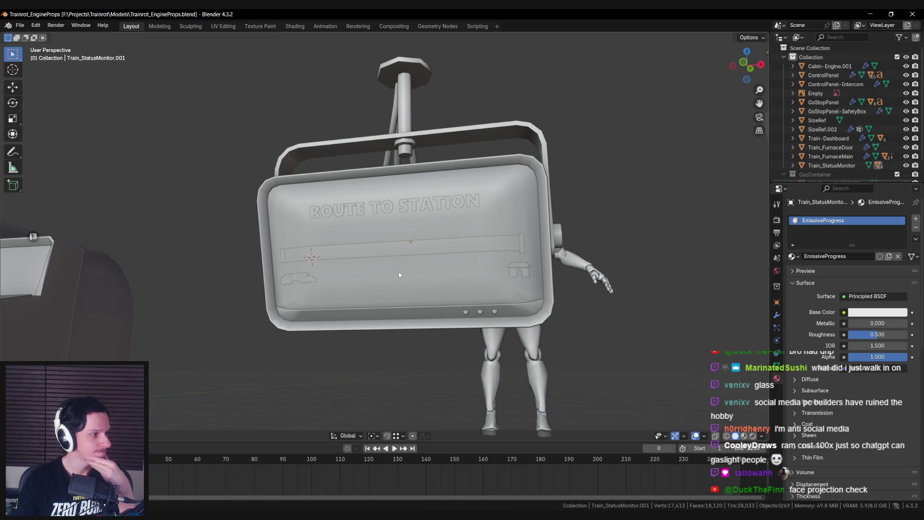
pyautogui.scroll(-3, 398, 271)
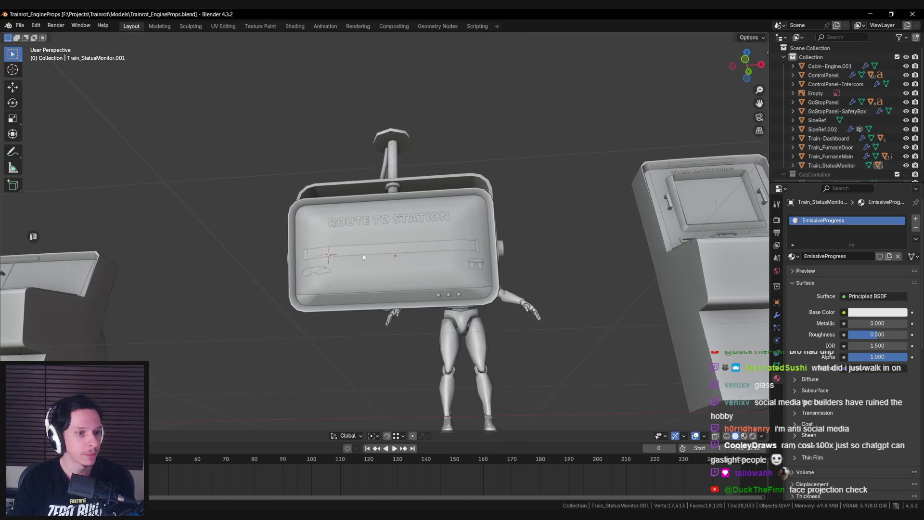
pyautogui.scroll(-2, 363, 256)
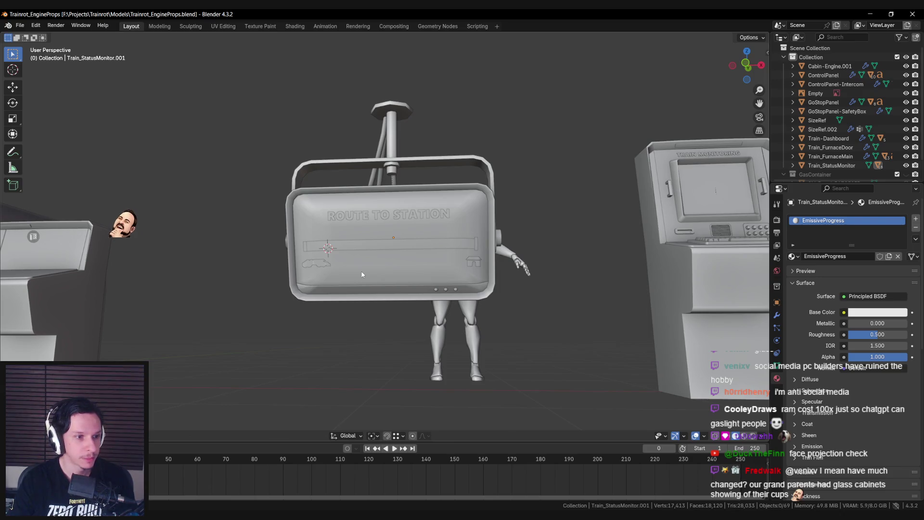
pyautogui.scroll(-1, 362, 274)
pyautogui.scroll(3, 362, 274)
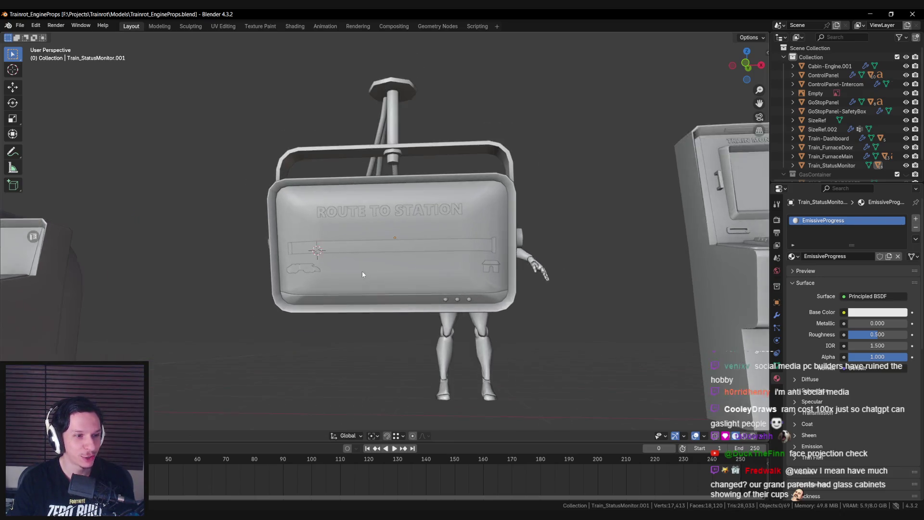
pyautogui.scroll(-1, 363, 274)
pyautogui.scroll(-2, 362, 274)
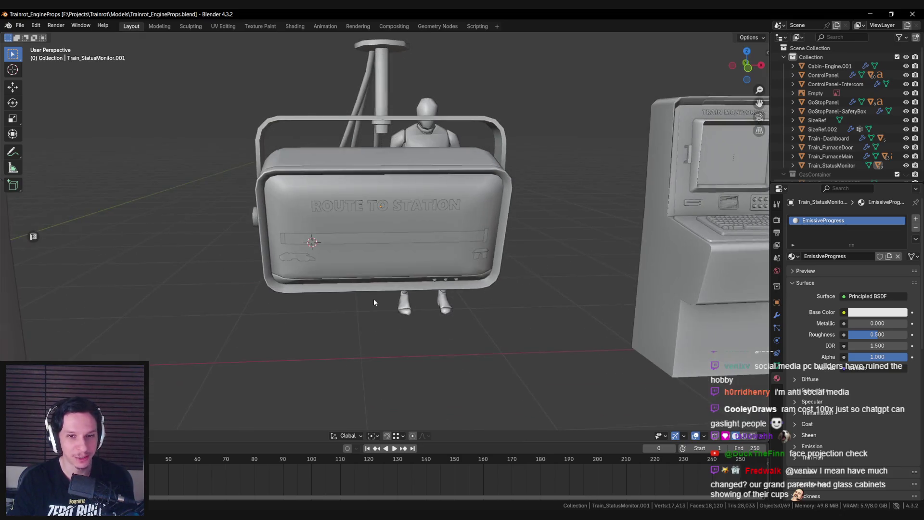
pyautogui.scroll(3, 372, 297)
pyautogui.scroll(2, 366, 272)
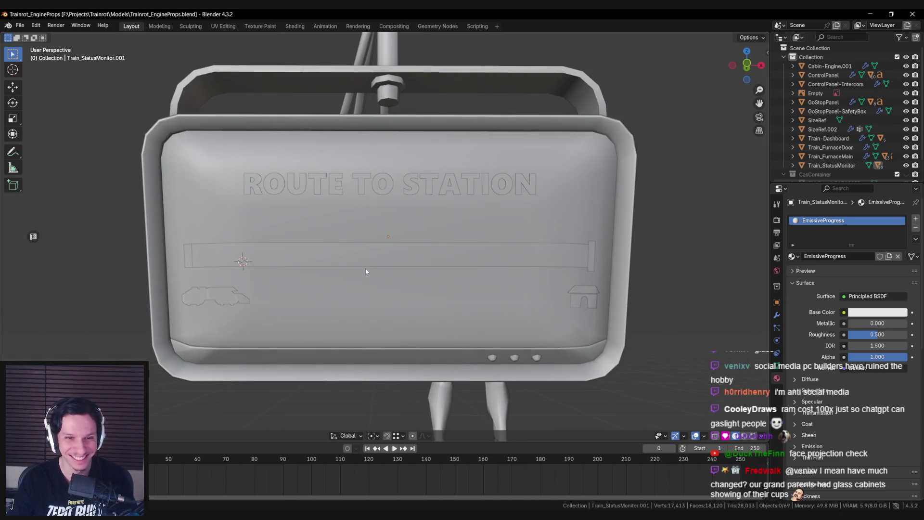
pyautogui.scroll(-1, 366, 272)
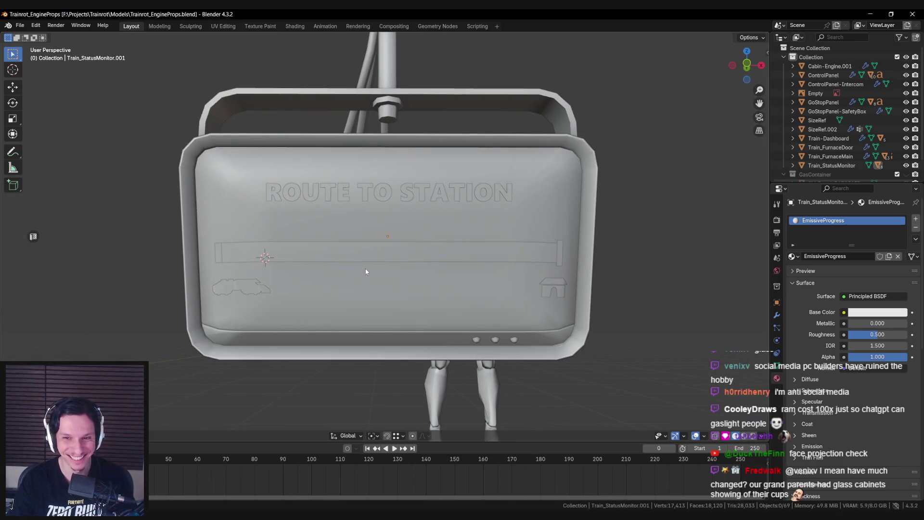
pyautogui.click(410, 260)
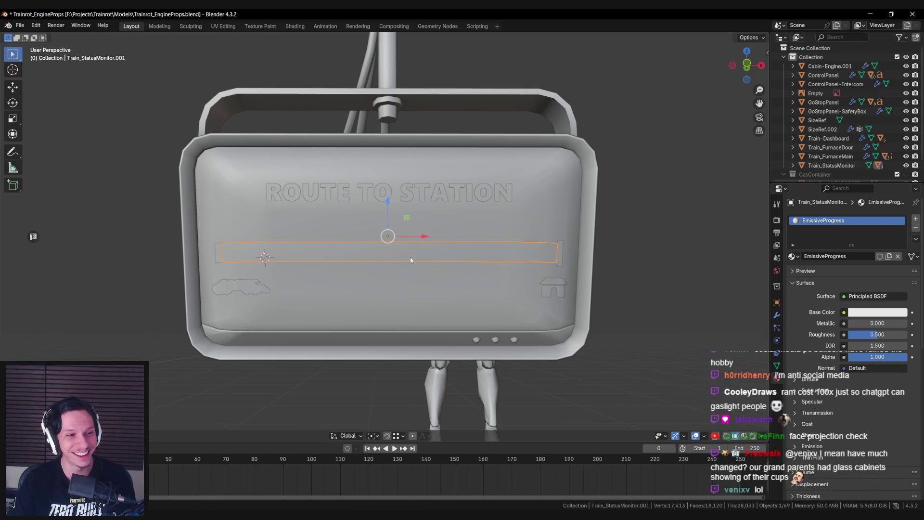
pyautogui.hotkey('ctrl', 's')
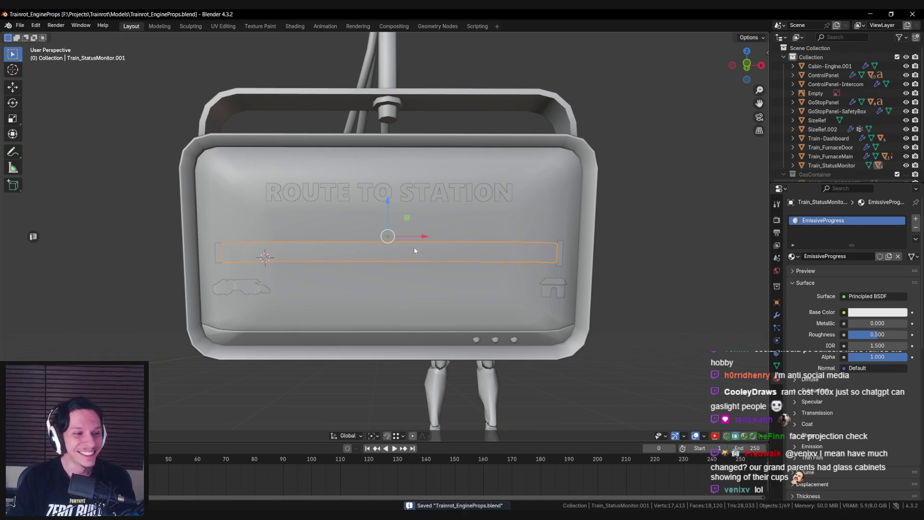
pyautogui.scroll(-4, 414, 251)
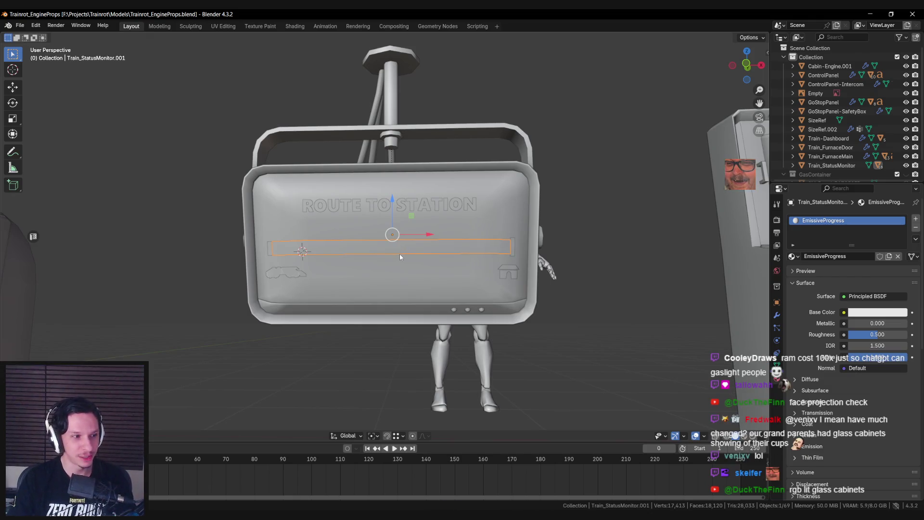
pyautogui.moveTo(399, 253); pyautogui.dragTo(412, 256)
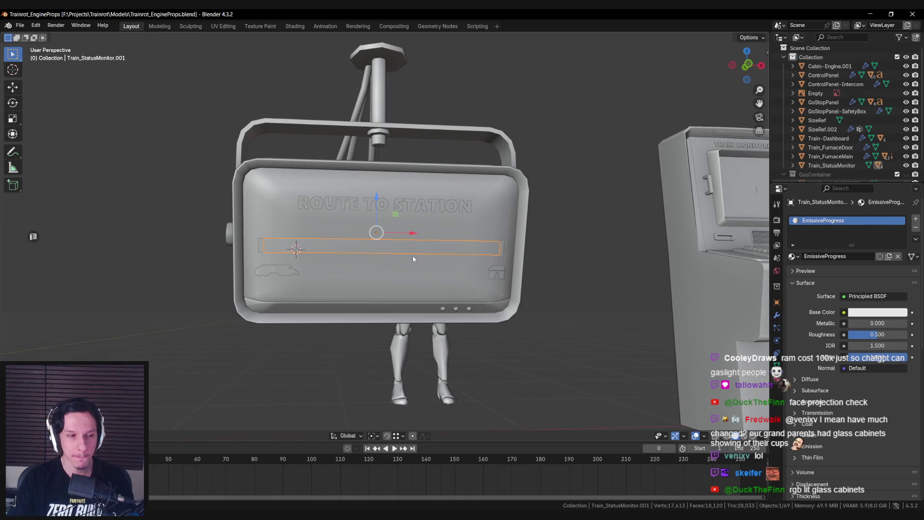
pyautogui.moveTo(398, 250); pyautogui.dragTo(388, 250)
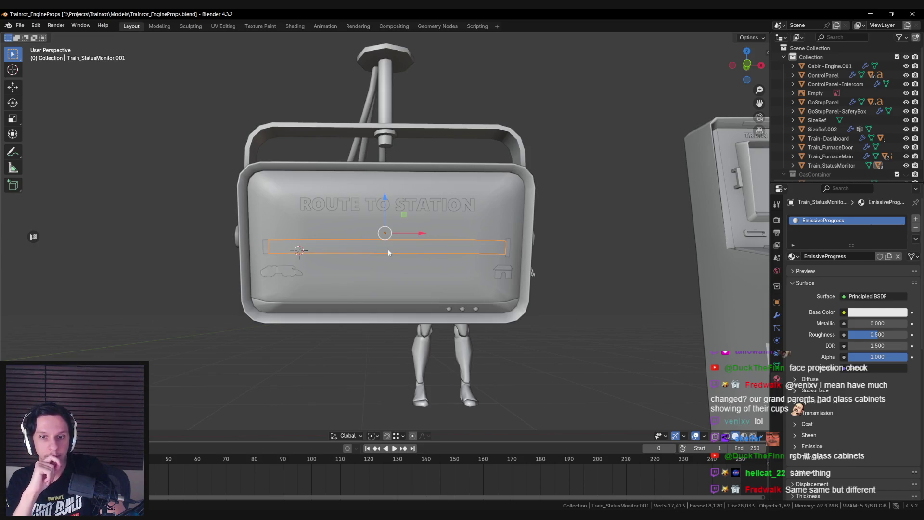
pyautogui.press('Tab')
# Select the progress bar's top and bottom edge loops.
pyautogui.scroll(3, 386, 249)
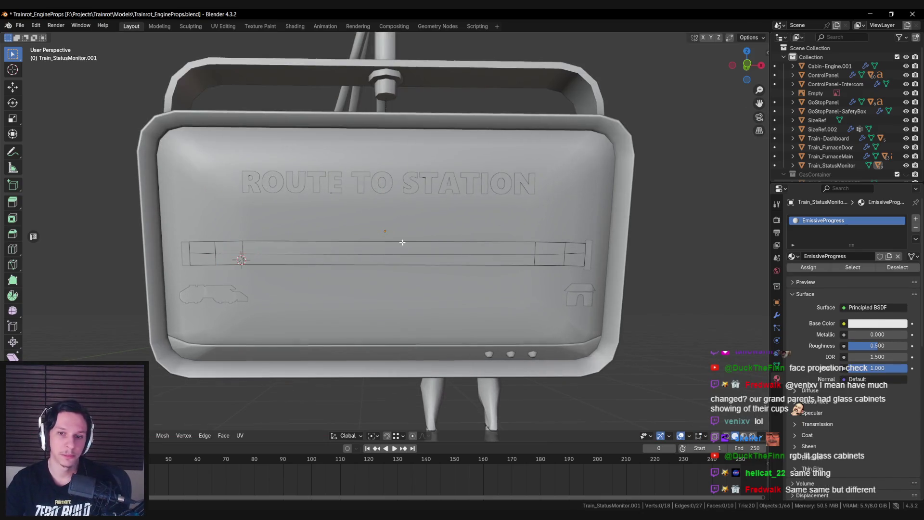
pyautogui.keyDown('alt'); pyautogui.click(394, 242); pyautogui.keyUp('alt')
pyautogui.keyDown('alt'); pyautogui.keyDown('shift'); pyautogui.click(394, 264); pyautogui.keyUp('shift'); pyautogui.keyUp('alt')
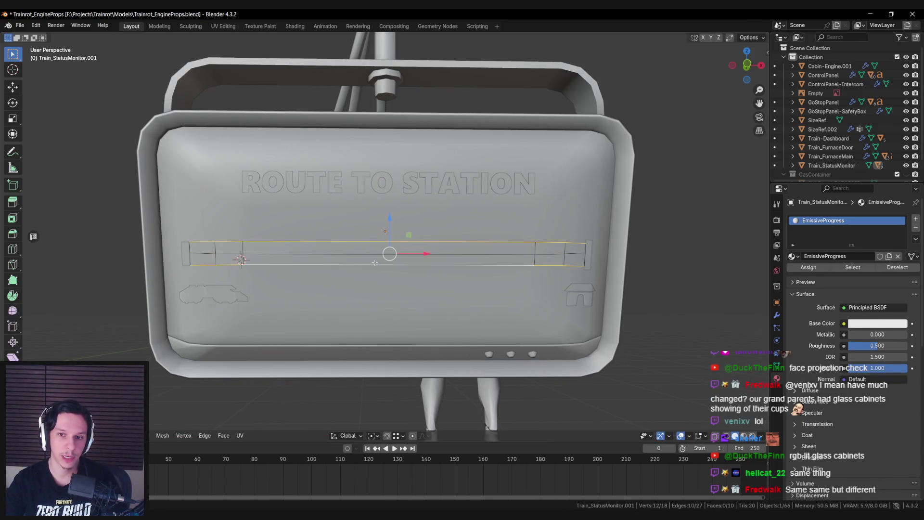
pyautogui.moveTo(552, 212)
pyautogui.mouseDown()
pyautogui.moveTo(496, 264)
pyautogui.moveTo(535, 244)
pyautogui.mouseUp()
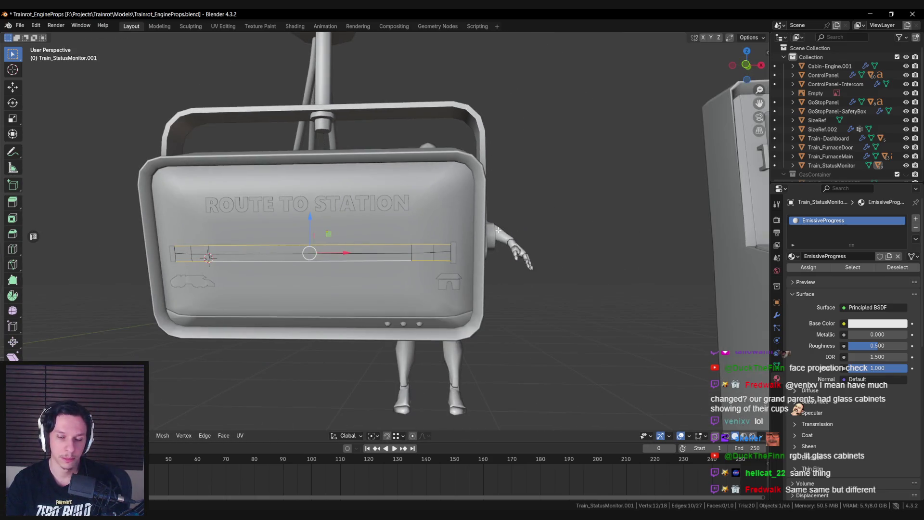
pyautogui.scroll(3, 498, 230)
pyautogui.scroll(-4, 501, 223)
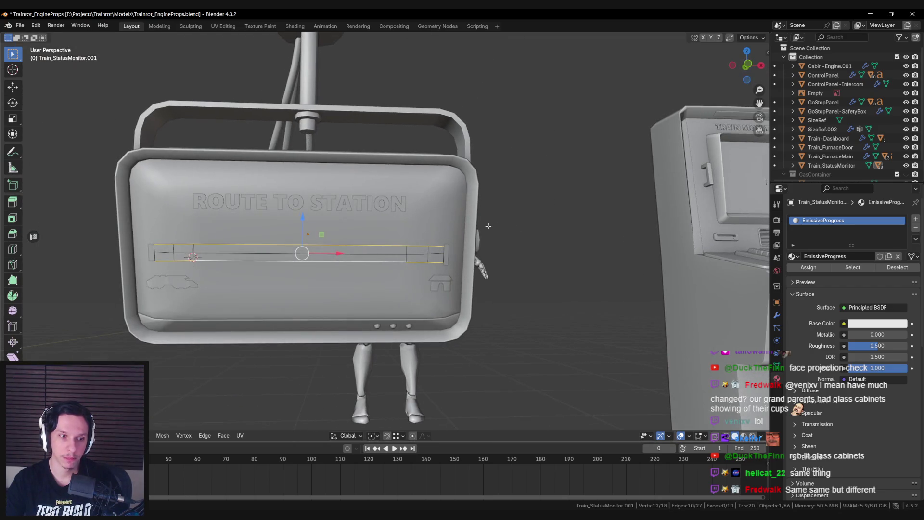
pyautogui.moveTo(483, 226); pyautogui.dragTo(423, 225)
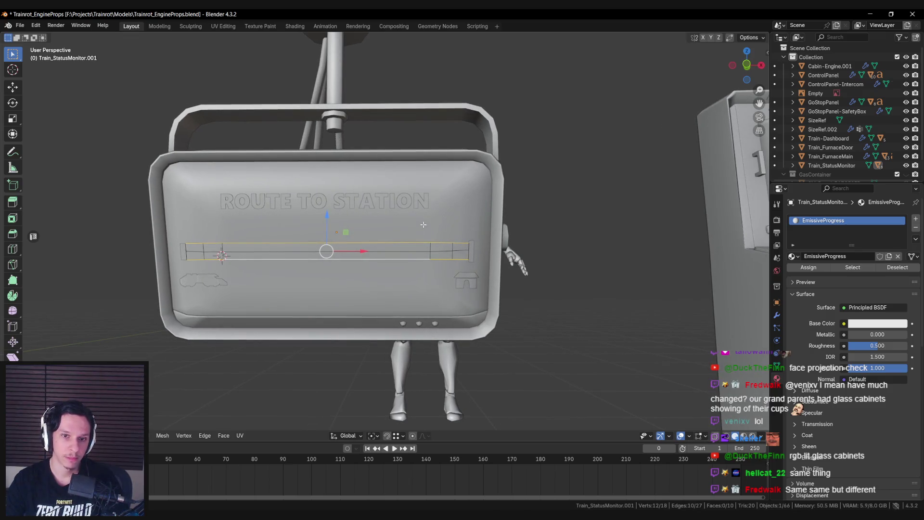
pyautogui.scroll(2, 423, 224)
pyautogui.scroll(2, 523, 221)
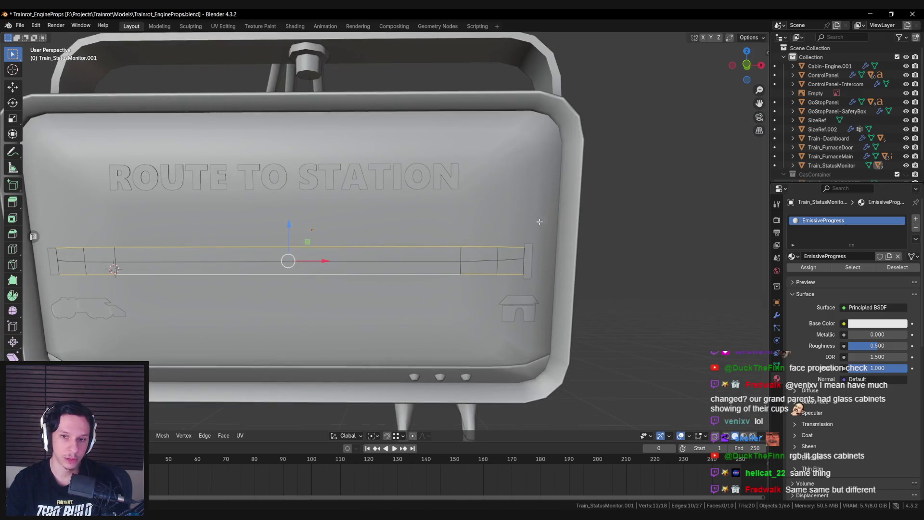
# Extrude the bar faces in place, scale them along Z and rotate them around X.
pyautogui.press('e')
pyautogui.press('Escape')
pyautogui.press('s')
pyautogui.press('z')
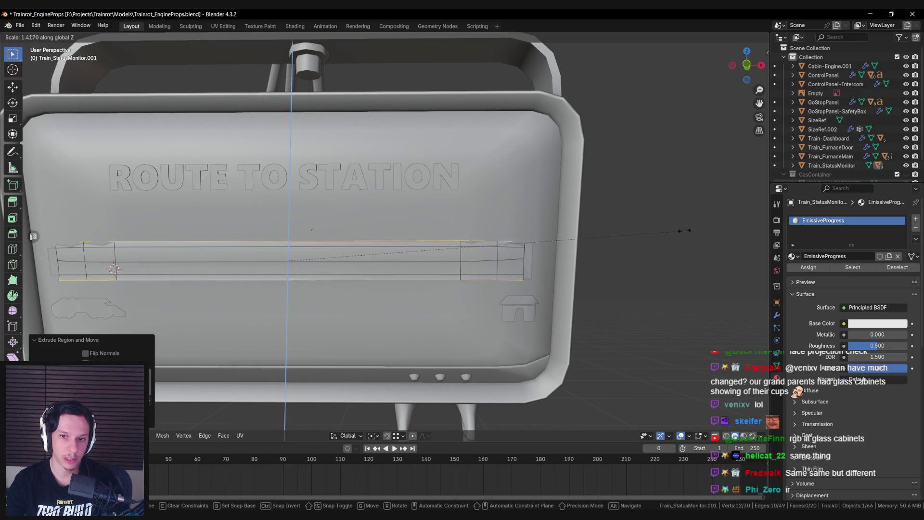
pyautogui.click(710, 235)
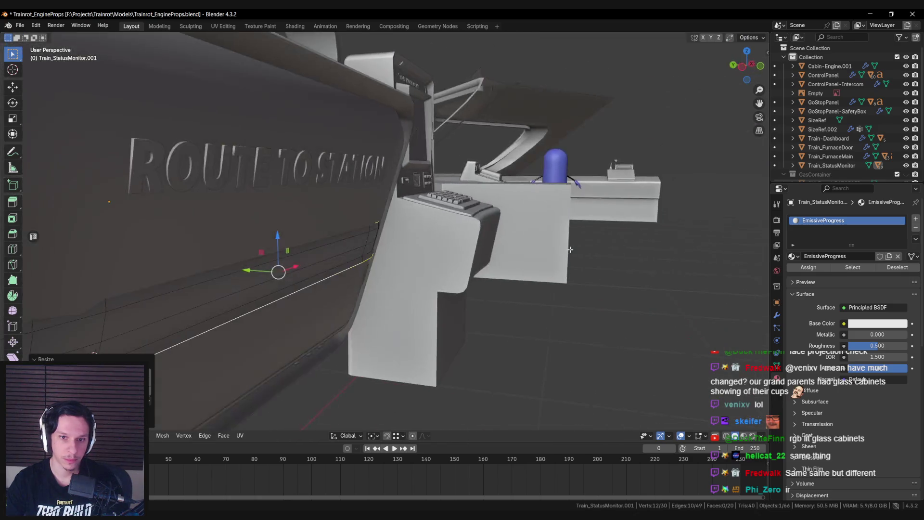
pyautogui.press('r')
pyautogui.press('x')
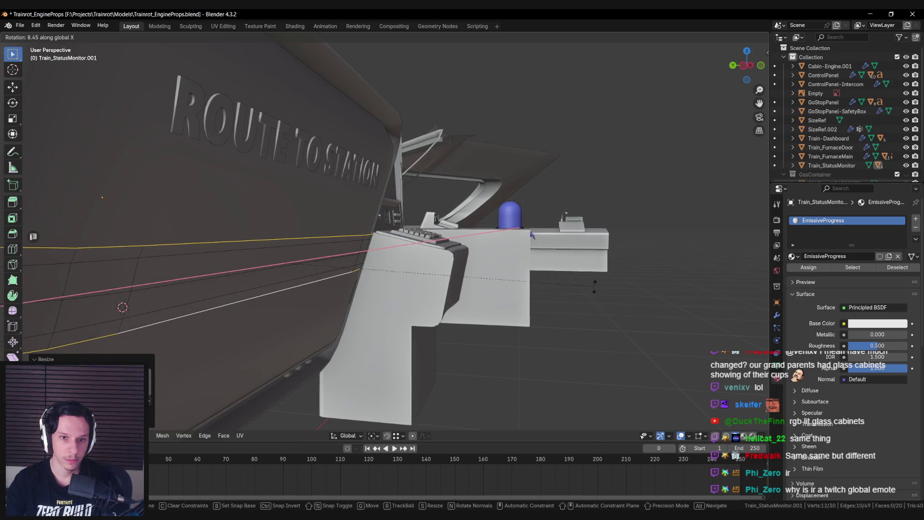
pyautogui.click(588, 270)
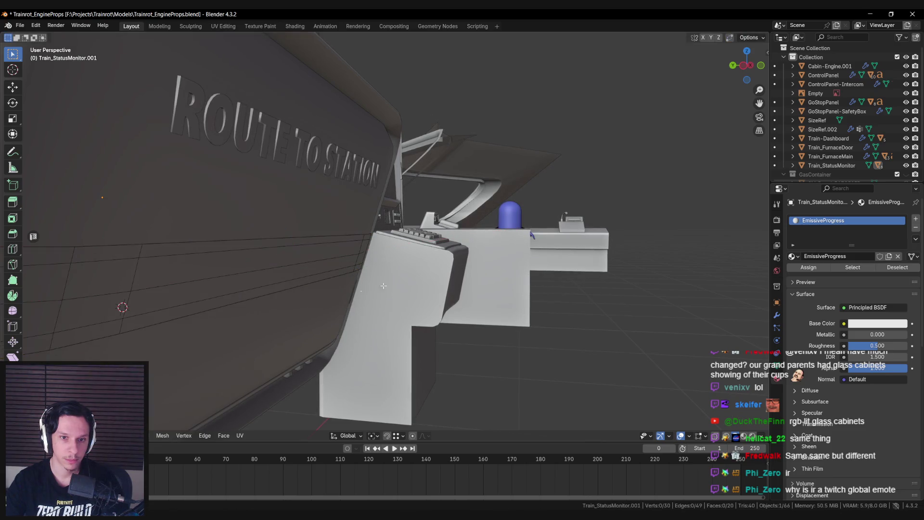
# Select the bar's top and bottom face rows and separate them by selection.
pyautogui.moveTo(379, 271); pyautogui.dragTo(379, 270)
pyautogui.rightClick(378, 270)
pyautogui.click(401, 223)
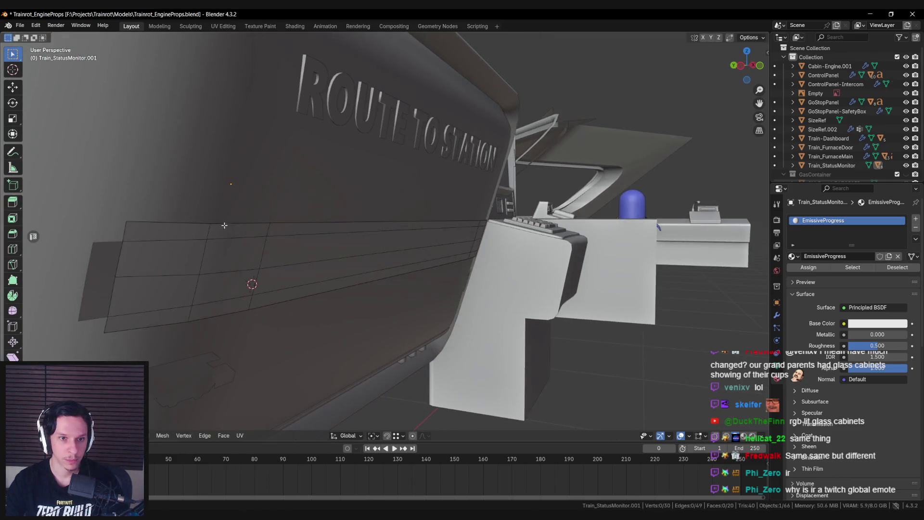
pyautogui.keyDown('alt'); pyautogui.click(225, 227); pyautogui.keyUp('alt')
pyautogui.keyDown('alt'); pyautogui.keyDown('shift'); pyautogui.click(199, 305); pyautogui.keyUp('shift'); pyautogui.keyUp('alt')
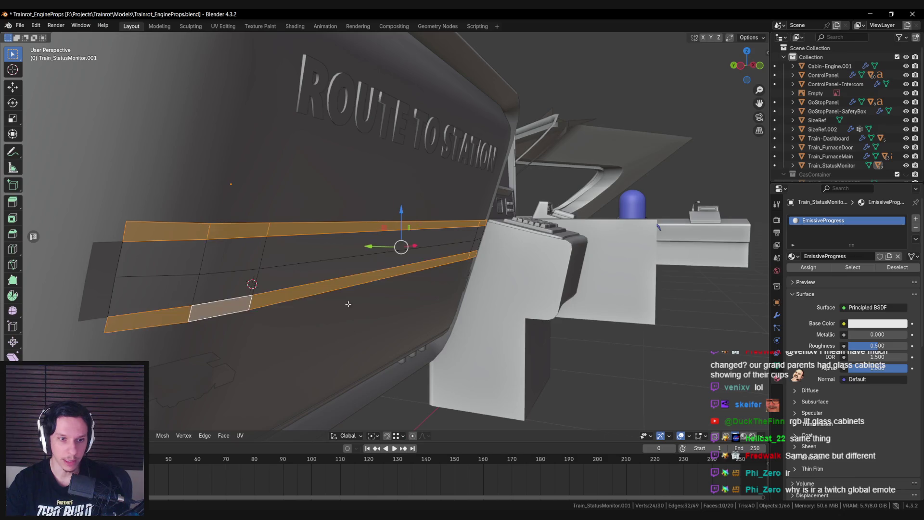
pyautogui.press('p')
pyautogui.click(399, 291)
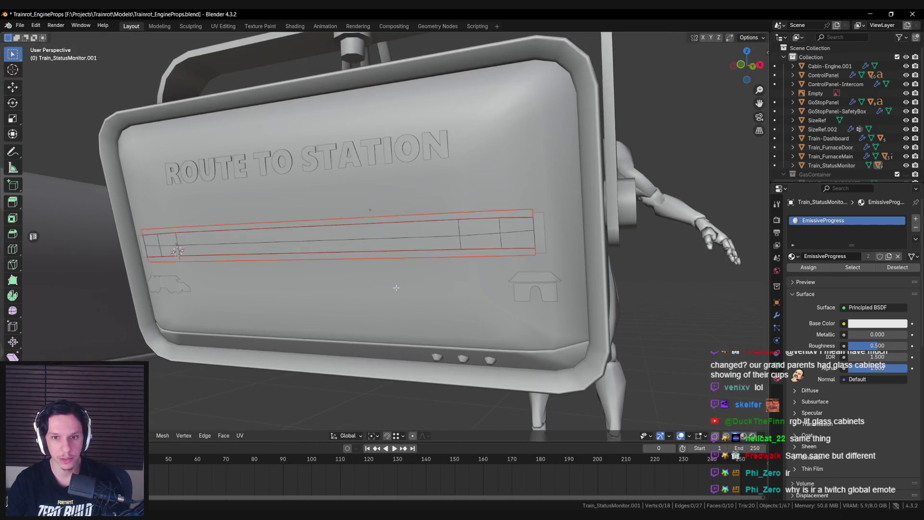
pyautogui.press('Tab')
pyautogui.click(406, 250)
pyautogui.press('Tab')
pyautogui.scroll(-5, 409, 250)
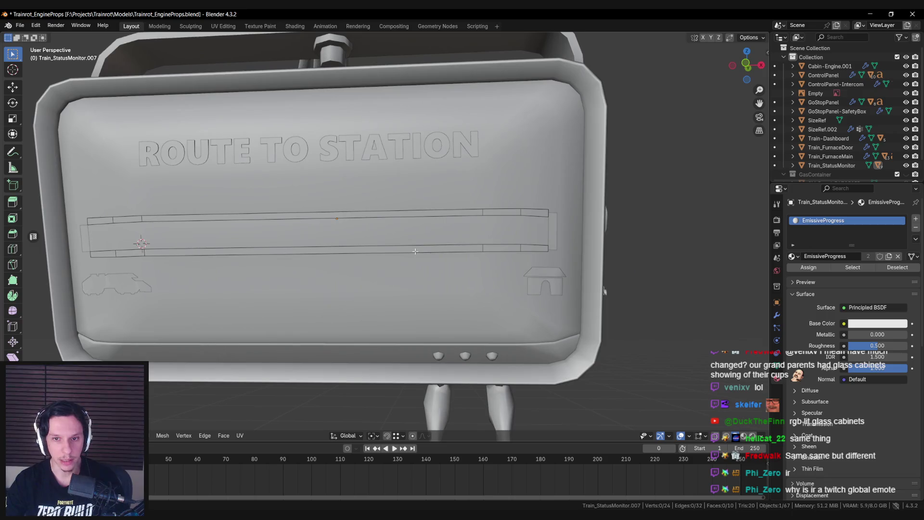
pyautogui.scroll(6, 421, 252)
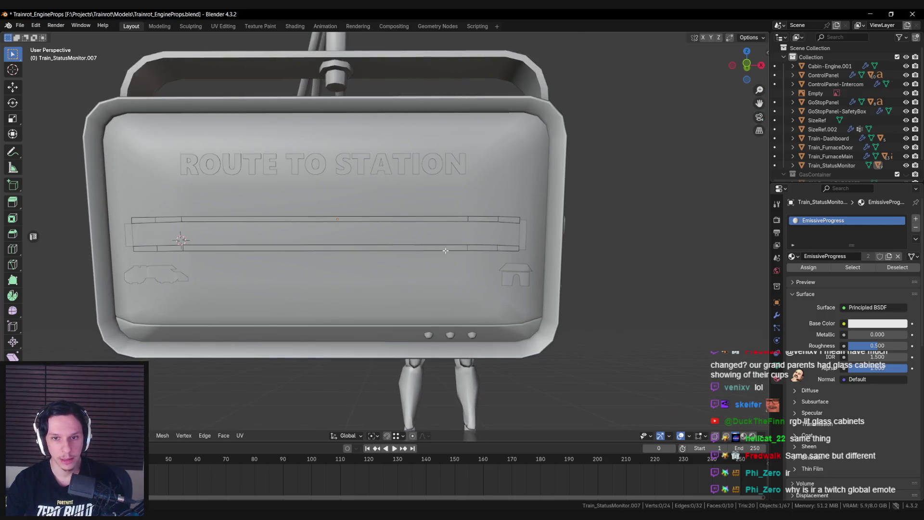
pyautogui.press('Tab')
pyautogui.click(458, 235)
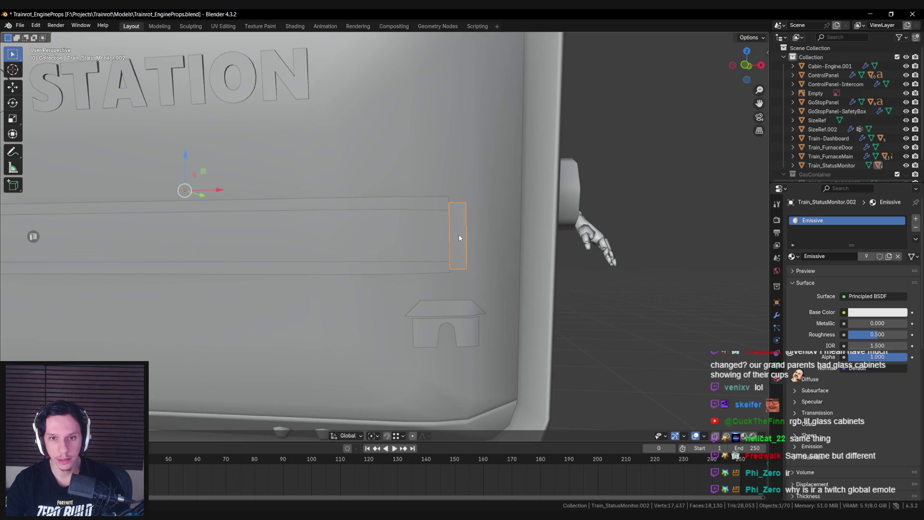
pyautogui.scroll(2, 458, 235)
pyautogui.press('Tab')
pyautogui.press('s')
pyautogui.press('z')
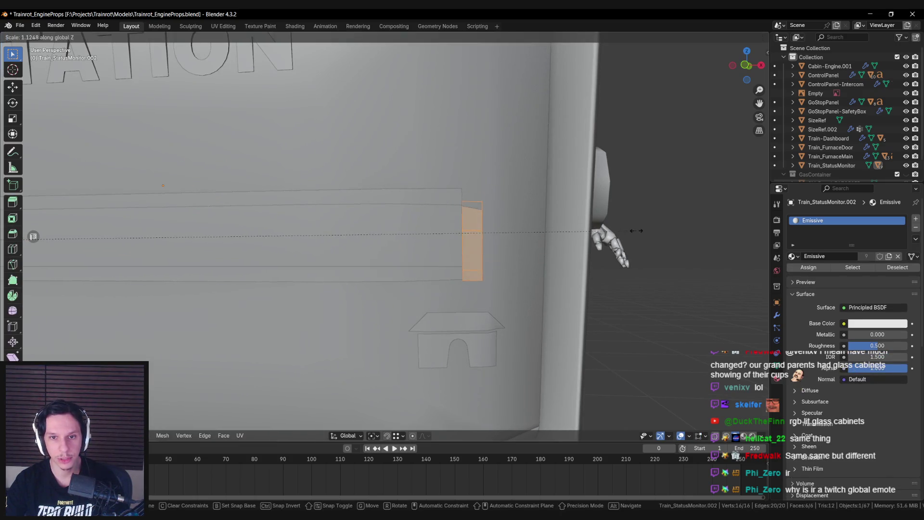
pyautogui.click(622, 244)
pyautogui.moveTo(559, 236); pyautogui.dragTo(410, 370)
pyautogui.hotkey('alt', 'z')
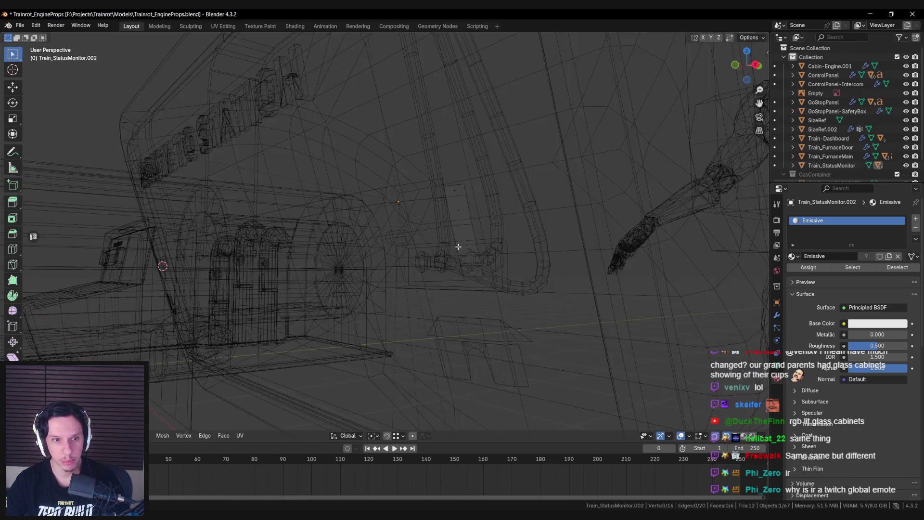
pyautogui.moveTo(402, 175); pyautogui.dragTo(505, 278)
pyautogui.hotkey('alt', 'z')
pyautogui.scroll(2, 567, 237)
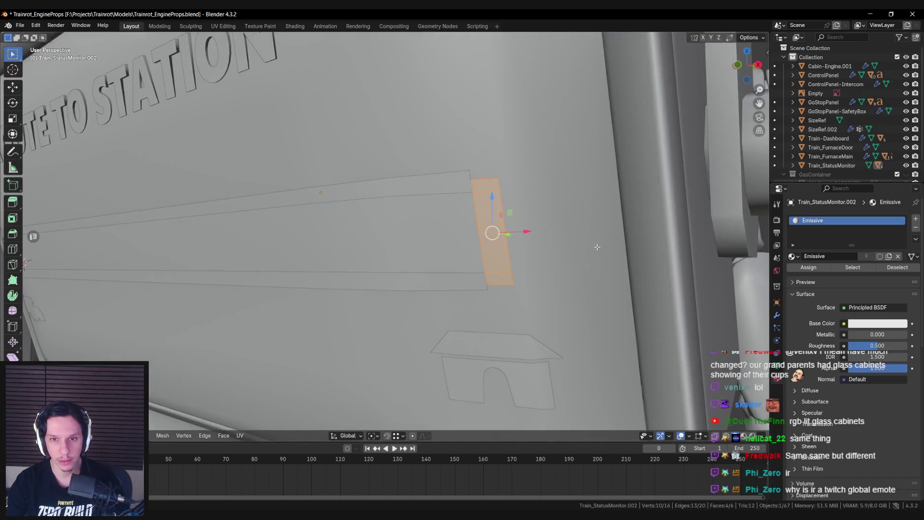
pyautogui.click(344, 436)
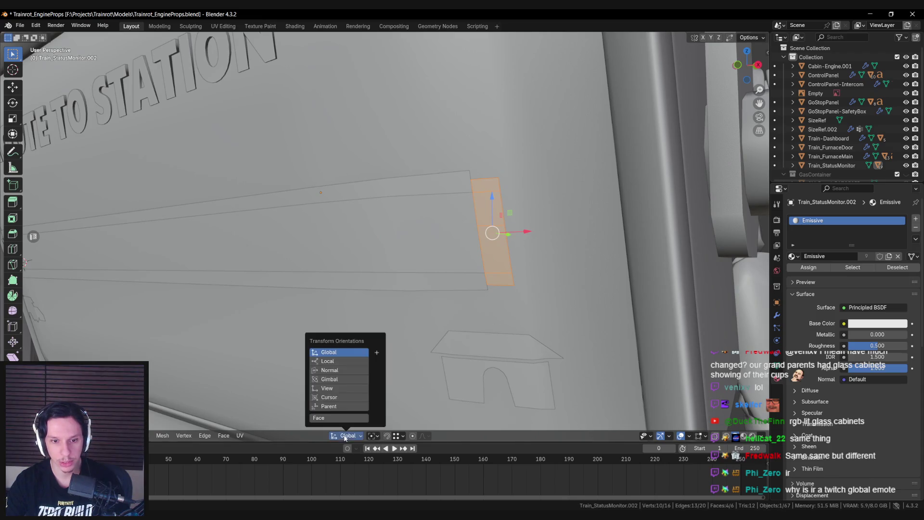
pyautogui.click(342, 370)
pyautogui.press('s')
pyautogui.press('y')
pyautogui.press('y')
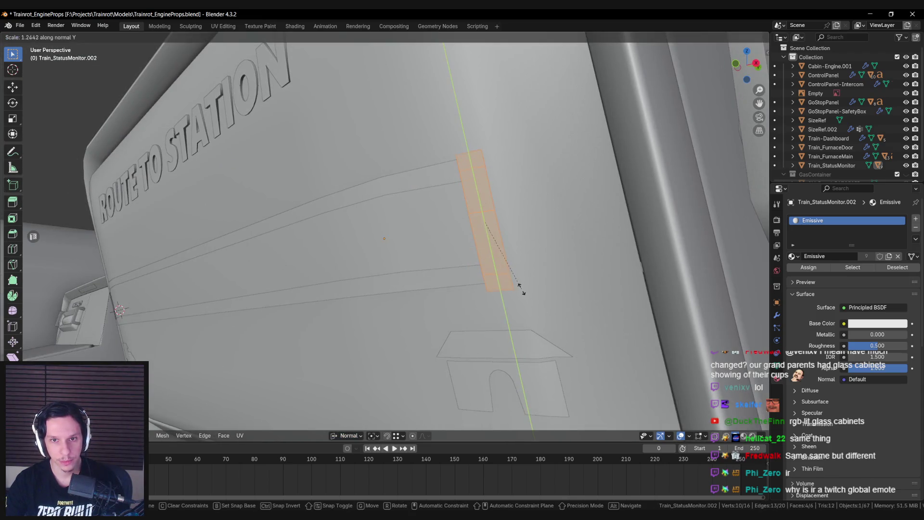
pyautogui.click(519, 287)
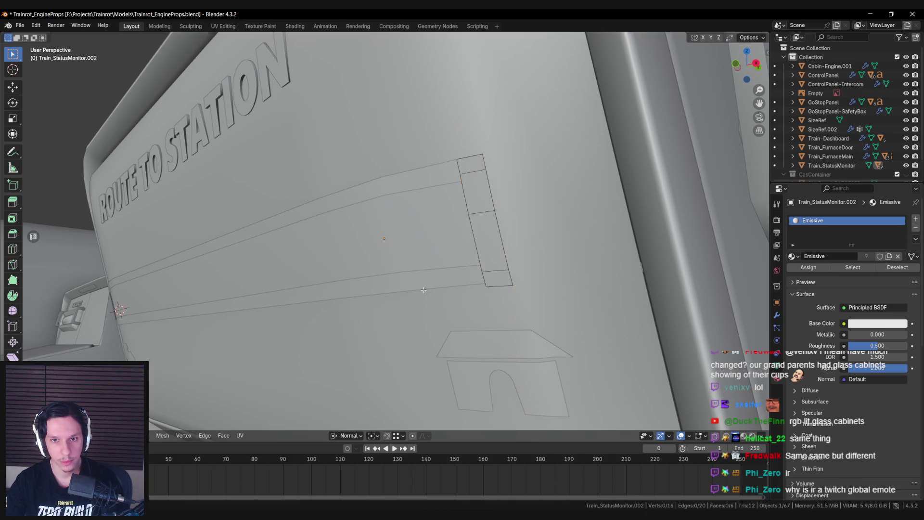
pyautogui.press('Tab')
pyautogui.scroll(-5, 401, 281)
pyautogui.scroll(-2, 447, 288)
pyautogui.scroll(8, 413, 285)
pyautogui.press('Tab')
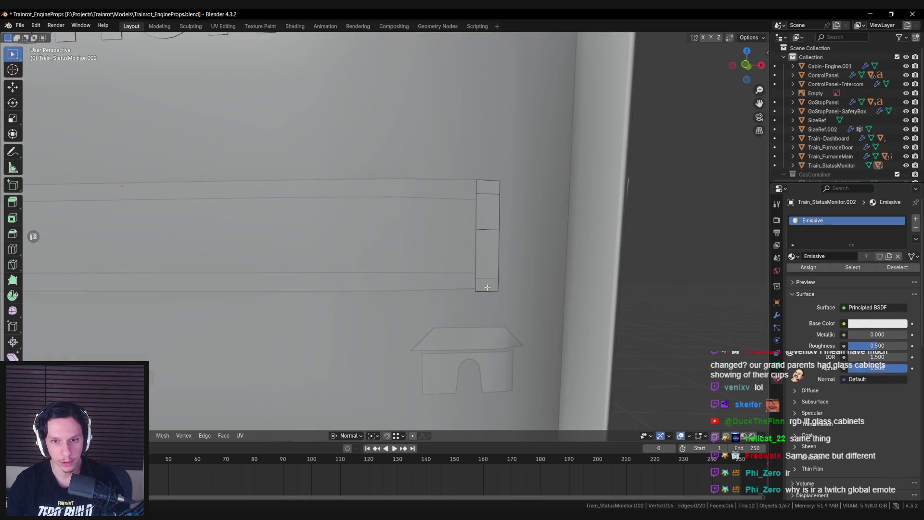
pyautogui.press('Tab')
pyautogui.click(454, 285)
pyautogui.press('Tab')
pyautogui.keyDown('alt'); pyautogui.click(446, 294); pyautogui.keyUp('alt')
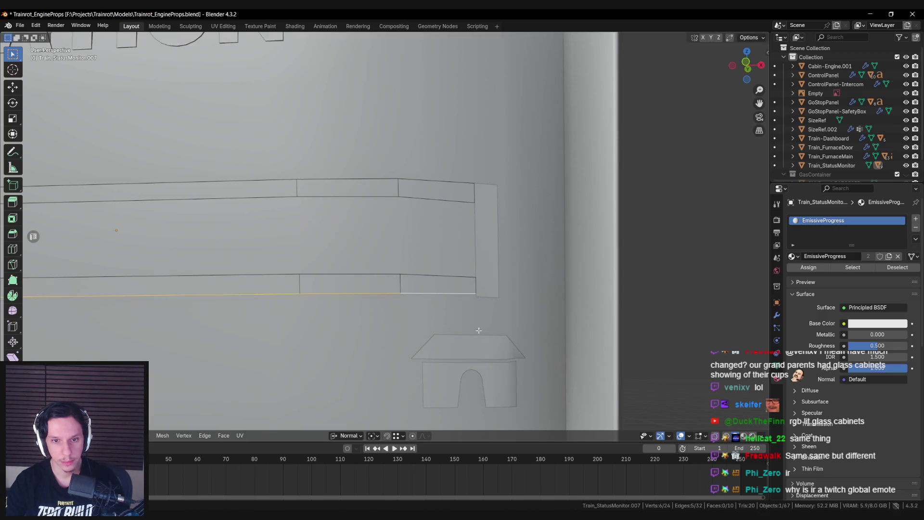
pyautogui.hotkey('alt', 'a')
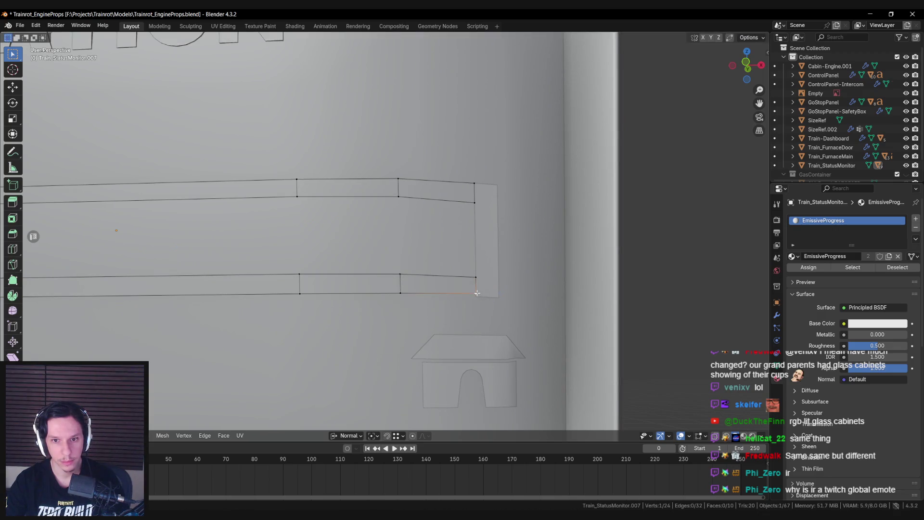
pyautogui.click(346, 436)
pyautogui.click(337, 352)
pyautogui.click(467, 327)
pyautogui.scroll(-4, 466, 327)
pyautogui.click(393, 267)
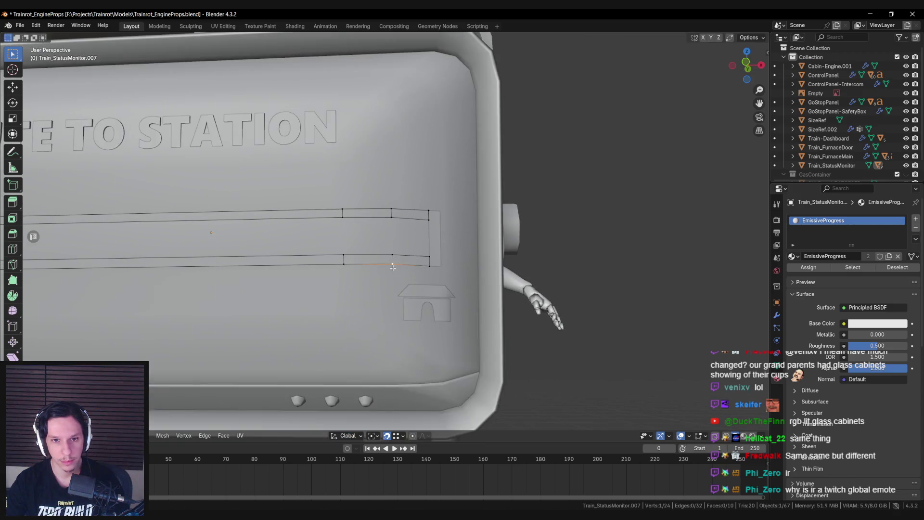
pyautogui.press('Tab')
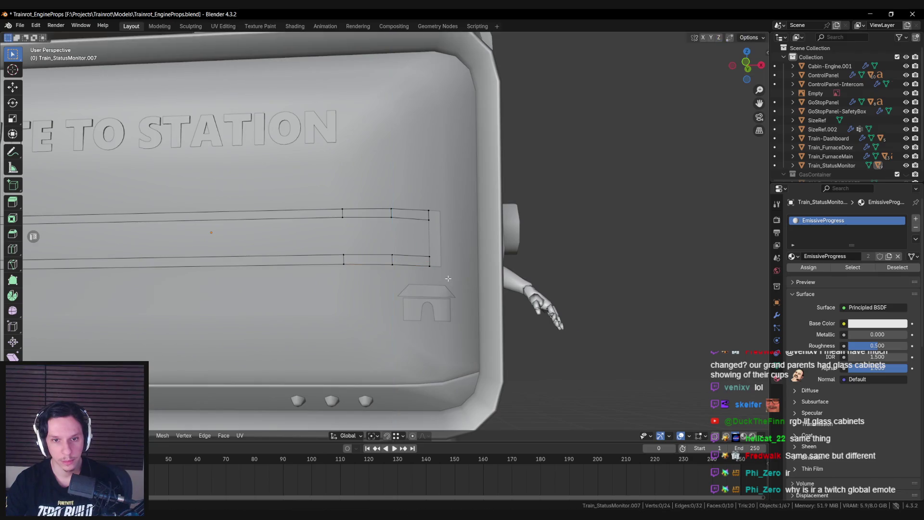
pyautogui.scroll(-5, 374, 275)
pyautogui.moveTo(374, 275); pyautogui.dragTo(397, 288)
pyautogui.hotkey('ctrl', 's')
pyautogui.scroll(5, 267, 276)
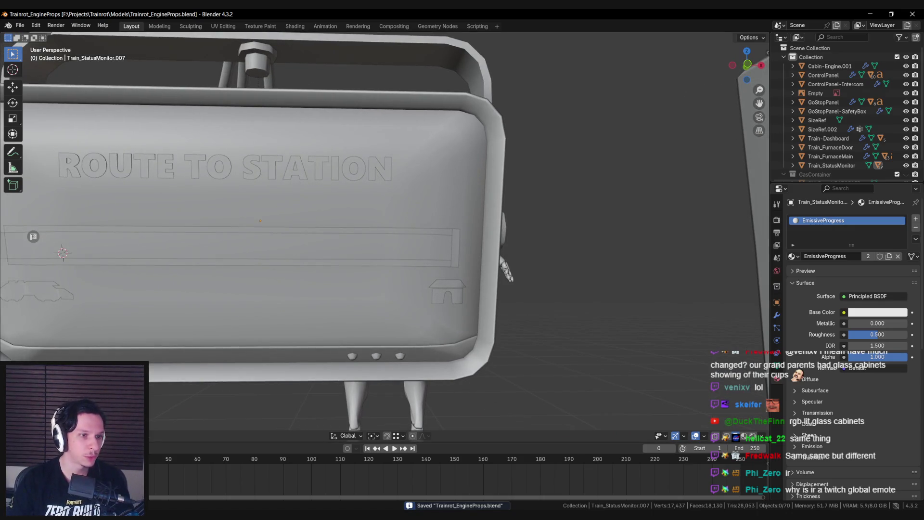
pyautogui.press('super+d')
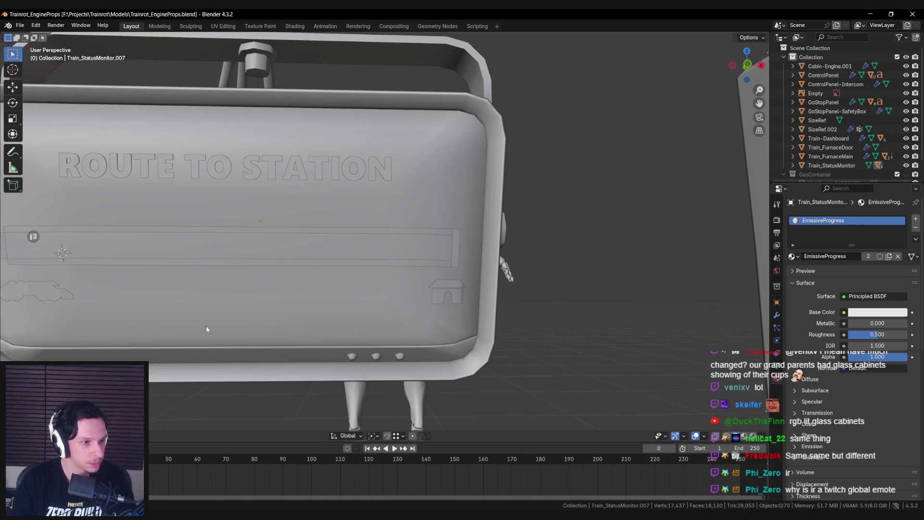
pyautogui.scroll(-3, 206, 325)
pyautogui.scroll(5, 198, 326)
pyautogui.scroll(-2, 197, 325)
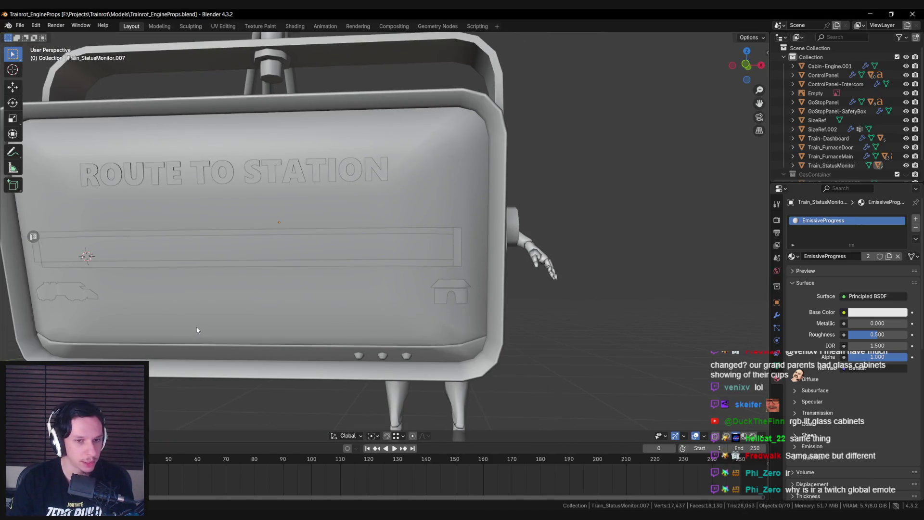
pyautogui.scroll(-5, 196, 331)
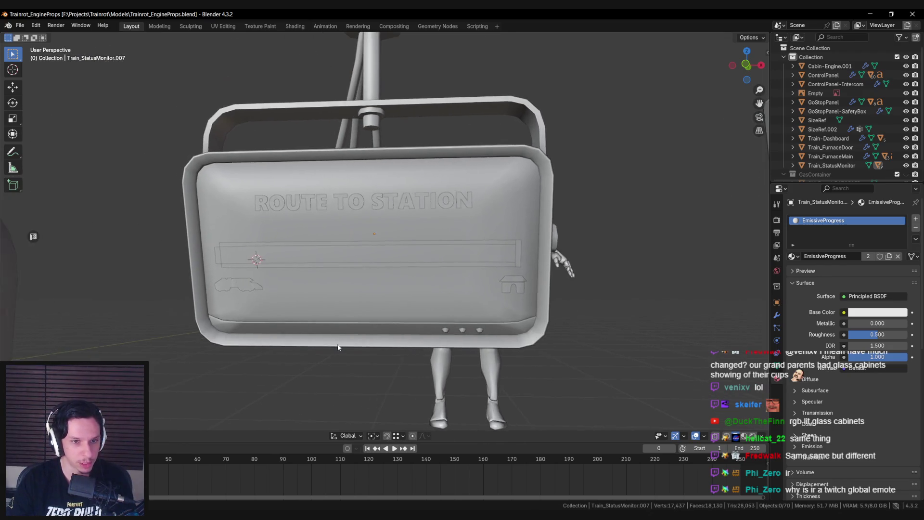
pyautogui.scroll(4, 337, 344)
pyautogui.scroll(-2, 336, 349)
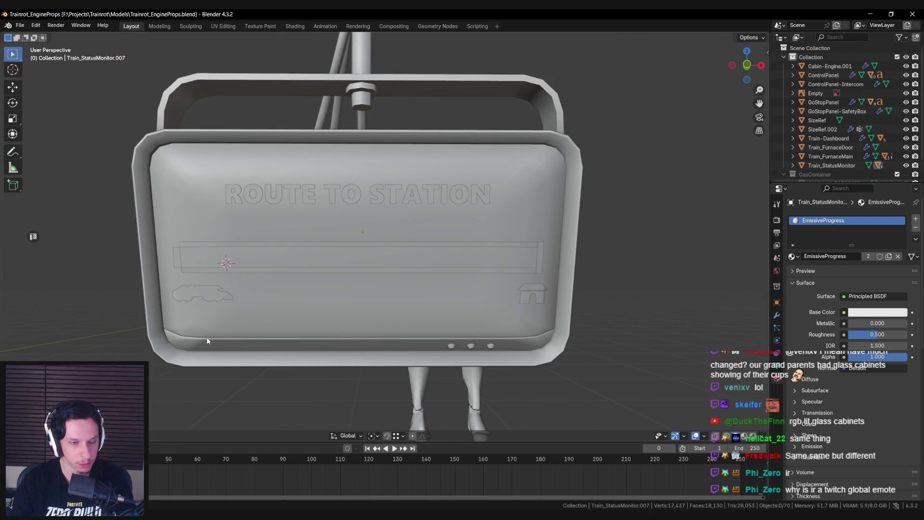
# Replace the strip's EmissiveProgress material with a new material named NegativeEmissiveTasks.
pyautogui.click(234, 274)
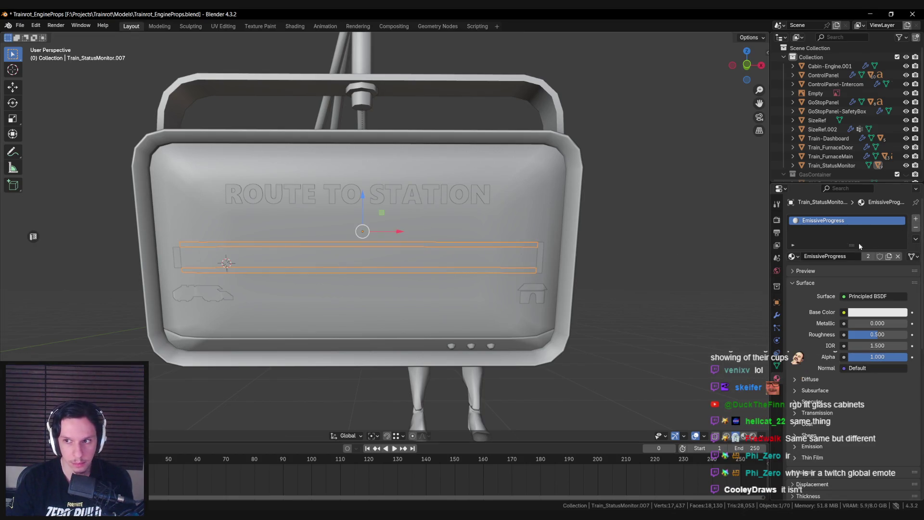
pyautogui.click(793, 256)
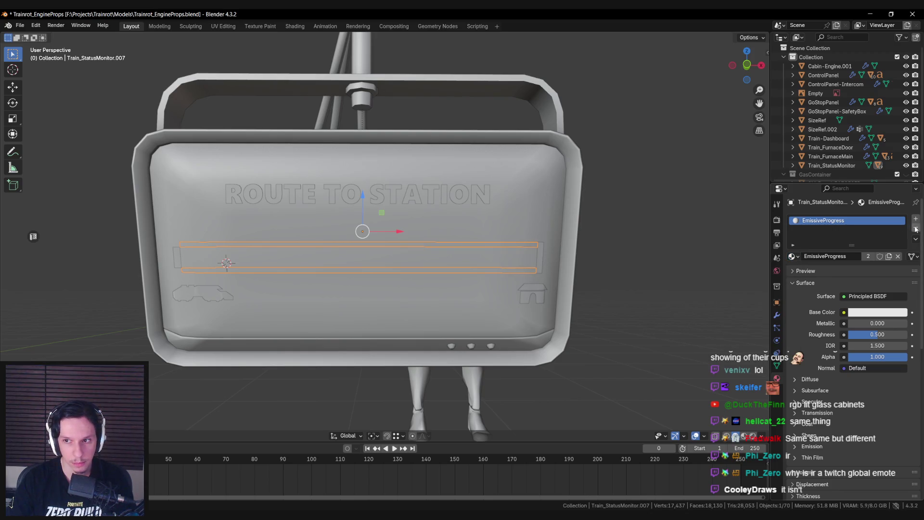
pyautogui.click(898, 256)
pyautogui.click(830, 257)
pyautogui.write('Ma')
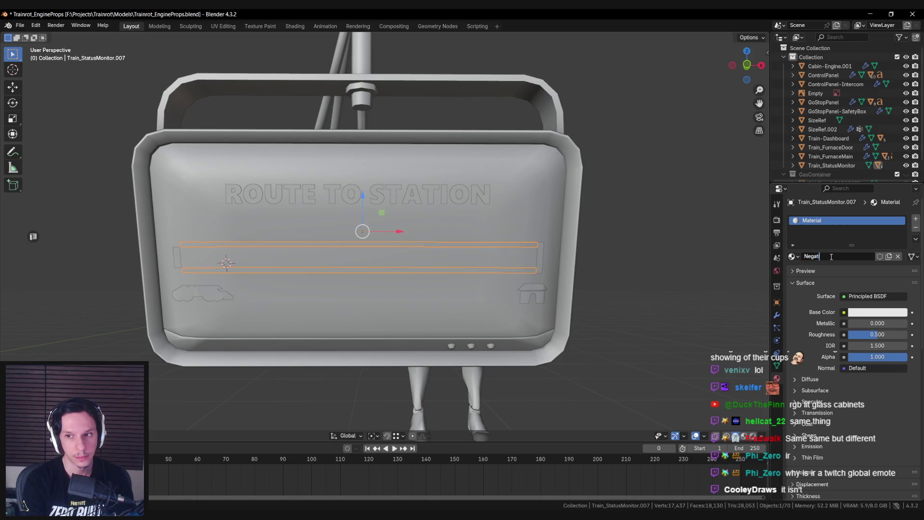
pyautogui.write('sks')
pyautogui.press('Return')
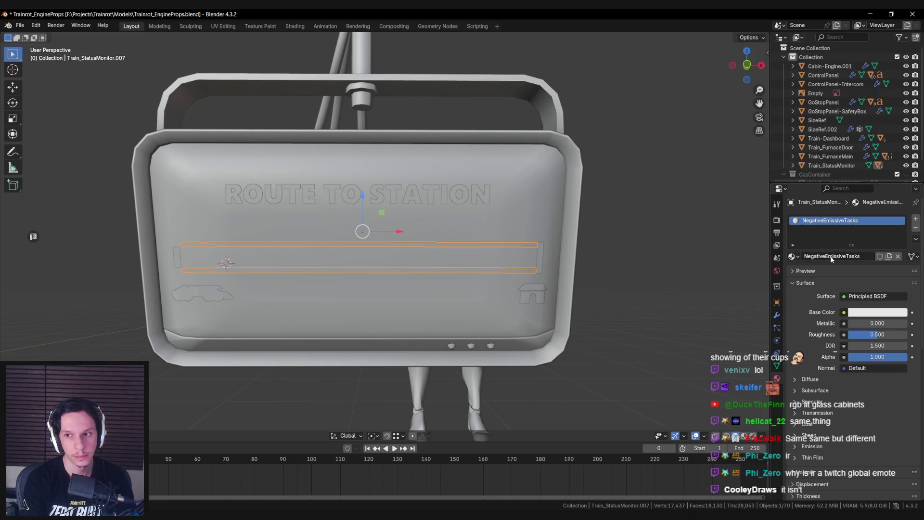
# Select the strip's edge loop and linked faces in Edit Mode with UV sync on.
pyautogui.press('Tab')
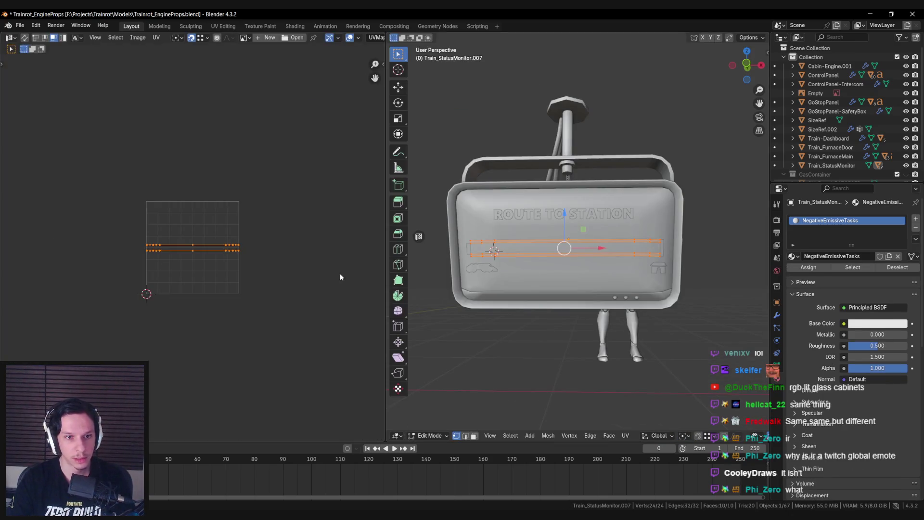
pyautogui.scroll(5, 203, 249)
pyautogui.scroll(-1, 205, 253)
pyautogui.press('2')
pyautogui.hotkey('alt', 'a')
pyautogui.keyDown('alt'); pyautogui.click(509, 252); pyautogui.keyUp('alt')
pyautogui.click(25, 37)
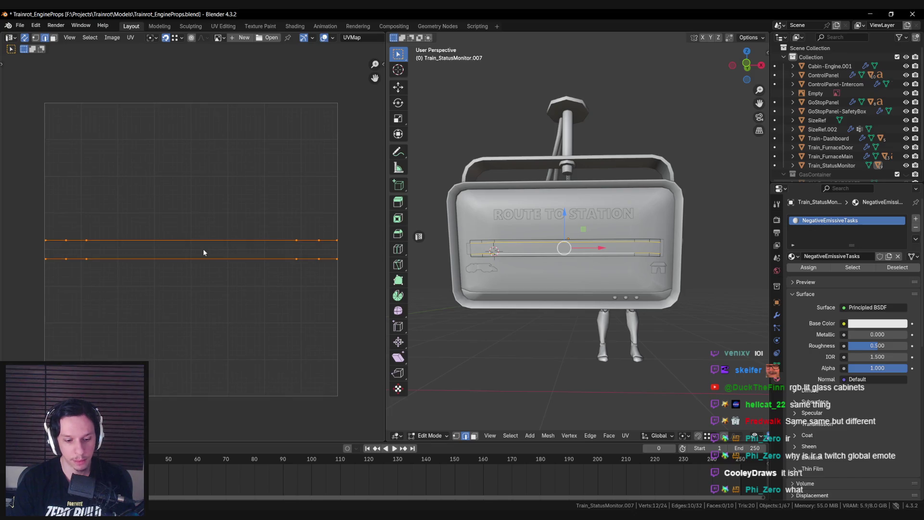
pyautogui.hotkey('ctrl', 'l')
pyautogui.press('u')
pyautogui.click(203, 250)
pyautogui.moveTo(476, 284); pyautogui.dragTo(484, 271)
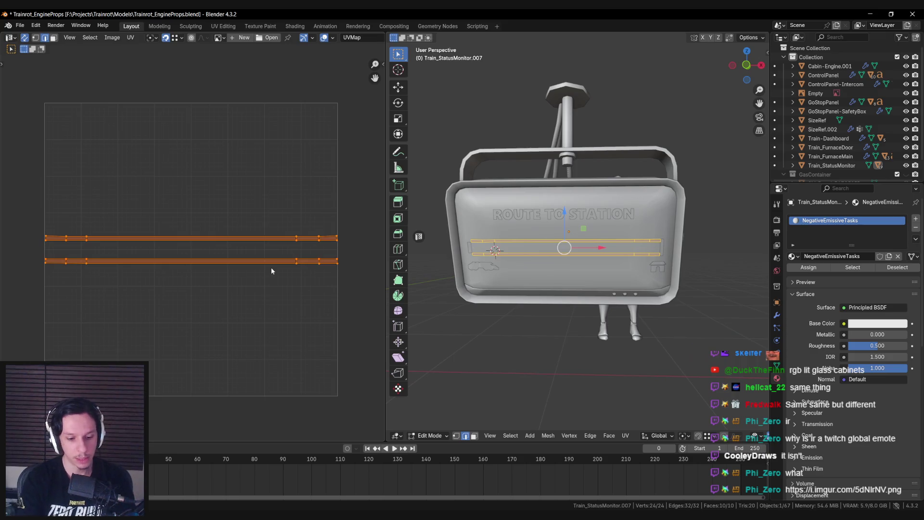
# Back in Object Mode, exit isolation, frame the strip, and check the shared Imgur image.
pyautogui.press('Tab')
pyautogui.press('KP_Divide')
pyautogui.hotkey('shift', 'z')
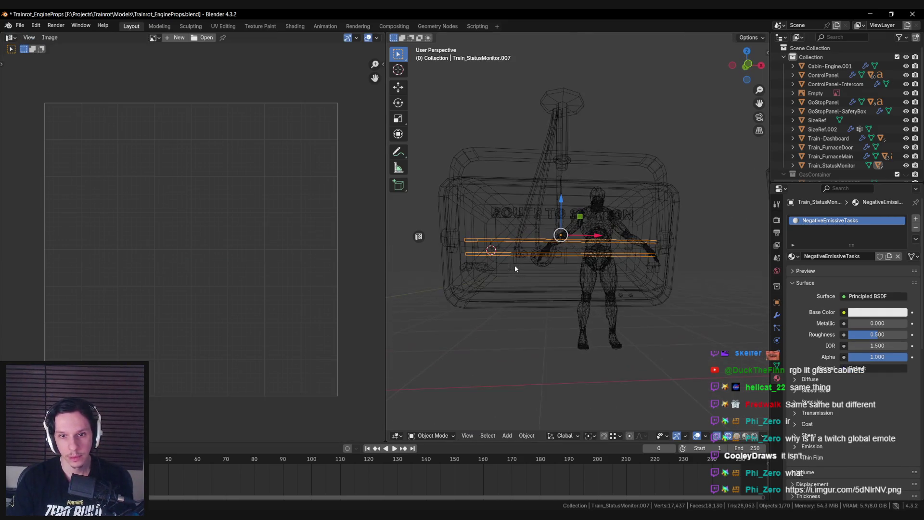
pyautogui.hotkey('ctrl', 'space')
pyautogui.press('KP_Decimal')
pyautogui.hotkey('shift', 'z')
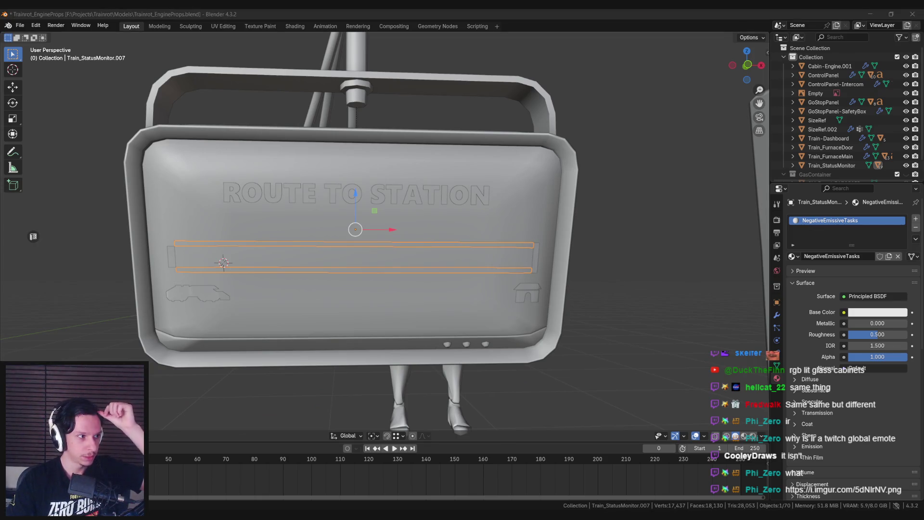
pyautogui.doubleClick(436, 153)
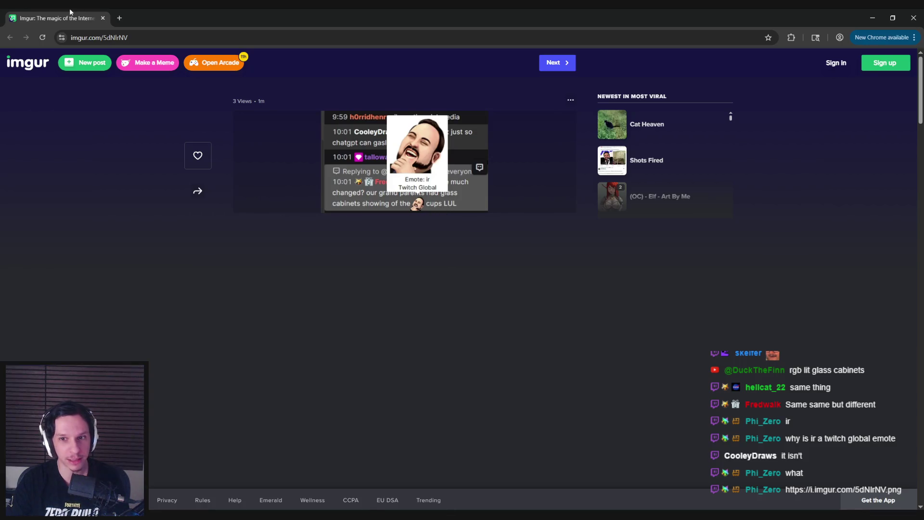
pyautogui.hotkey('alt', 'Tab')
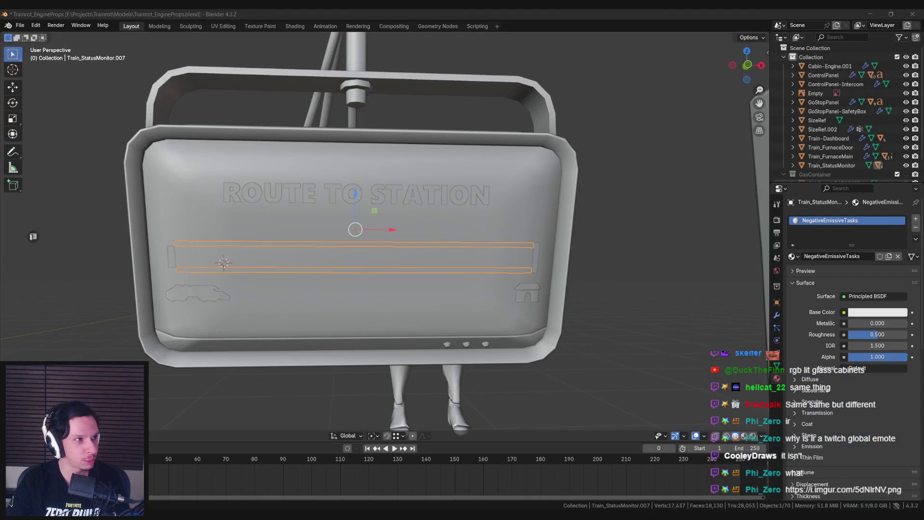
# Back in Blender, select the status strip object and enter Edit Mode on it.
pyautogui.hotkey('alt', 'Tab')
pyautogui.hotkey('alt', 'Tab')
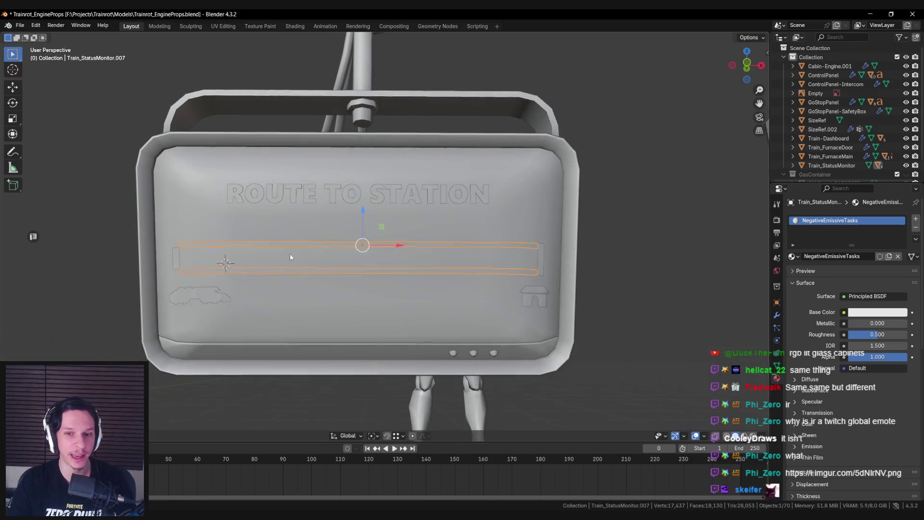
pyautogui.hotkey('alt', 'a')
pyautogui.scroll(8, 429, 219)
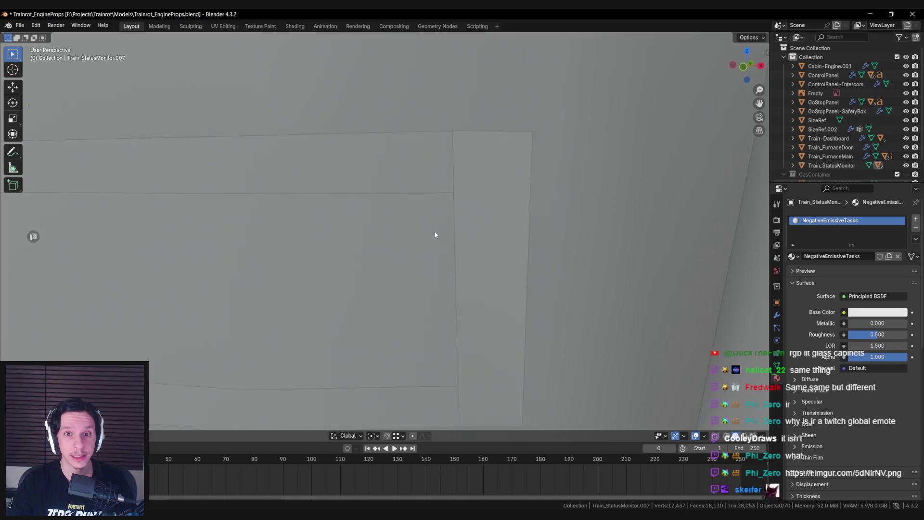
pyautogui.moveTo(435, 235)
pyautogui.mouseDown()
pyautogui.moveTo(415, 282)
pyautogui.moveTo(354, 276)
pyautogui.moveTo(366, 243)
pyautogui.moveTo(351, 247)
pyautogui.moveTo(405, 230)
pyautogui.moveTo(388, 233)
pyautogui.moveTo(406, 246)
pyautogui.moveTo(325, 229)
pyautogui.moveTo(406, 219)
pyautogui.mouseUp()
pyautogui.scroll(-10, 405, 230)
pyautogui.click(399, 256)
pyautogui.hotkey('alt', 'a')
pyautogui.scroll(-5, 310, 221)
pyautogui.scroll(6, 299, 222)
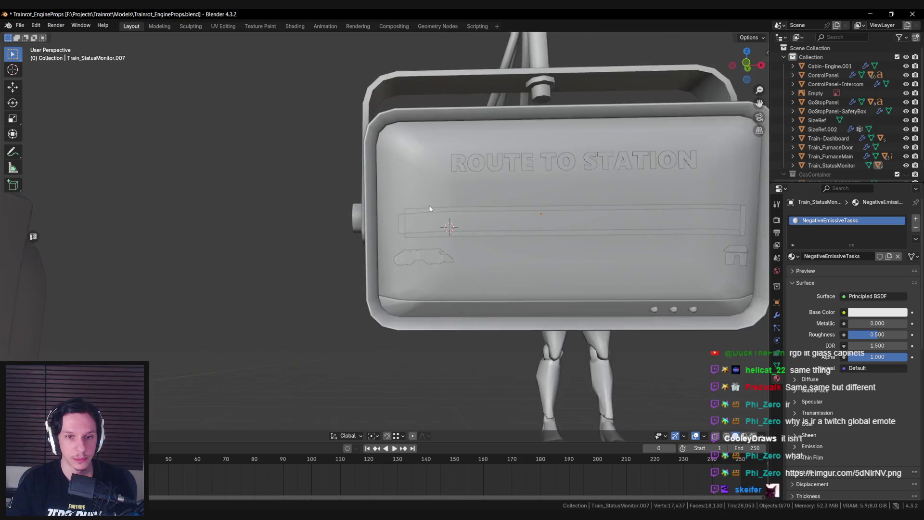
pyautogui.click(407, 219)
pyautogui.press('Tab')
pyautogui.scroll(4, 406, 218)
# Stretch the small rectangle at the strip's end taller by moving its top and bottom edges apart.
pyautogui.click(448, 197)
pyautogui.moveTo(448, 197)
pyautogui.mouseDown()
pyautogui.moveTo(419, 190)
pyautogui.moveTo(407, 172)
pyautogui.mouseUp()
pyautogui.click(407, 195)
pyautogui.click(396, 258)
pyautogui.moveTo(396, 258); pyautogui.dragTo(404, 275)
pyautogui.click(406, 262)
pyautogui.press('Tab')
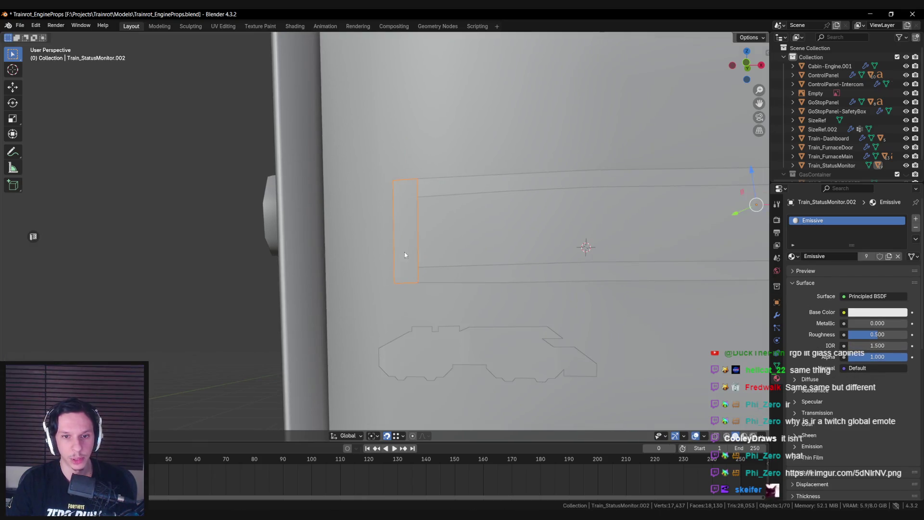
# Inspect the strip's end from another angle and save the blend file.
pyautogui.scroll(-3, 405, 253)
pyautogui.moveTo(461, 253)
pyautogui.mouseDown()
pyautogui.moveTo(553, 265)
pyautogui.moveTo(525, 244)
pyautogui.moveTo(345, 240)
pyautogui.mouseUp()
pyautogui.scroll(5, 417, 268)
pyautogui.scroll(-5, 457, 266)
pyautogui.hotkey('ctrl', 's')
# Select the monitor's progress bar, NegativeEmissiveTasks bar and screen body objects.
pyautogui.click(330, 220)
pyautogui.scroll(-4, 329, 219)
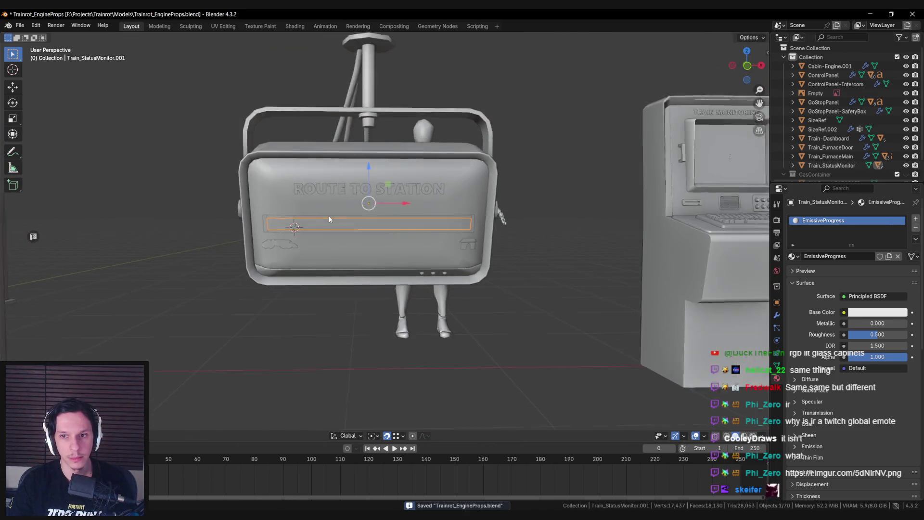
pyautogui.click(322, 231)
pyautogui.scroll(3, 323, 231)
pyautogui.scroll(2, 322, 231)
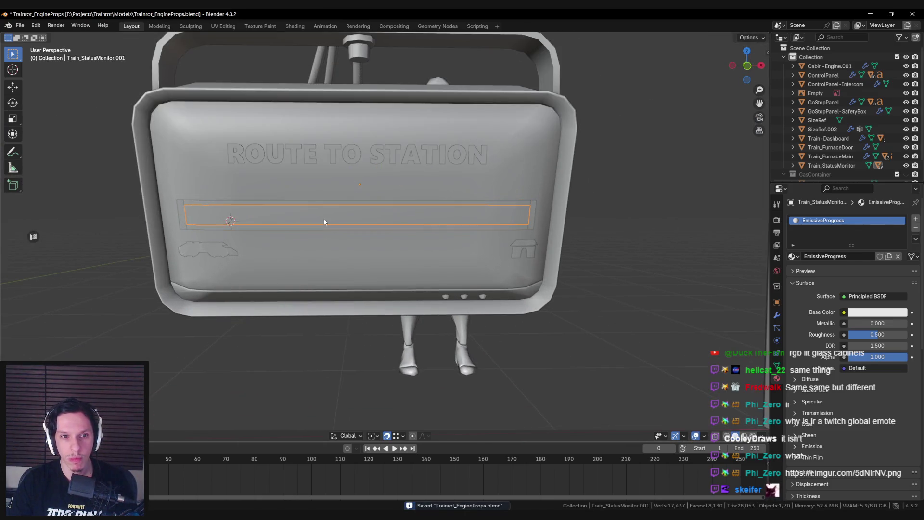
pyautogui.scroll(-1, 324, 219)
pyautogui.click(323, 208)
pyautogui.scroll(1, 231, 116)
pyautogui.scroll(-3, 337, 192)
pyautogui.scroll(2, 385, 231)
# Run Export for Unreal Engine from Quick Favorites and switch over to the Unreal Editor.
pyautogui.press('q')
pyautogui.click(423, 263)
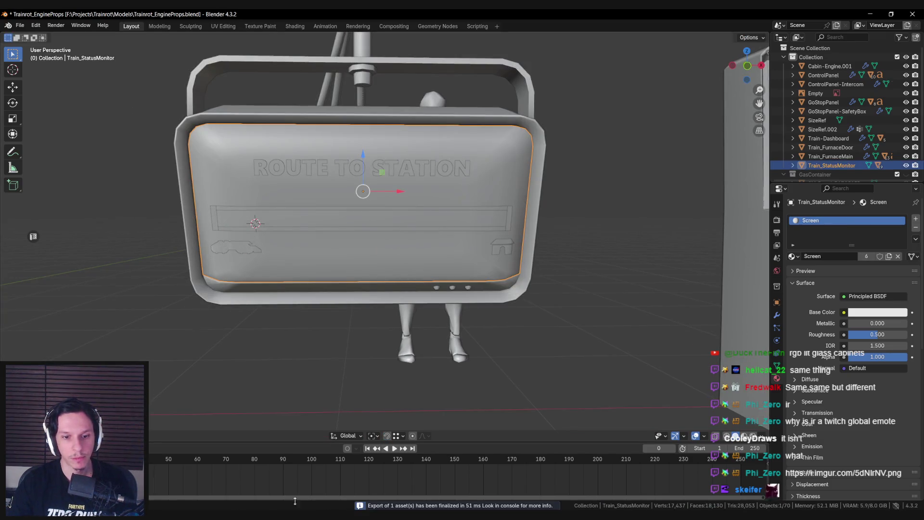
pyautogui.click(352, 488)
pyautogui.hotkey('alt', 'Tab')
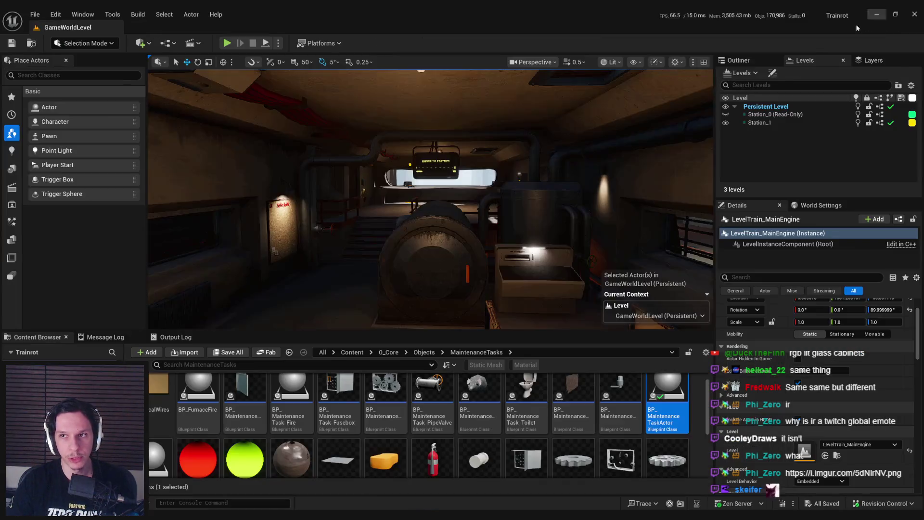
# Go to the 0_Core Train folder and reimport the updated S_Train_StatusMonitor mesh.
pyautogui.click(422, 353)
pyautogui.click(389, 353)
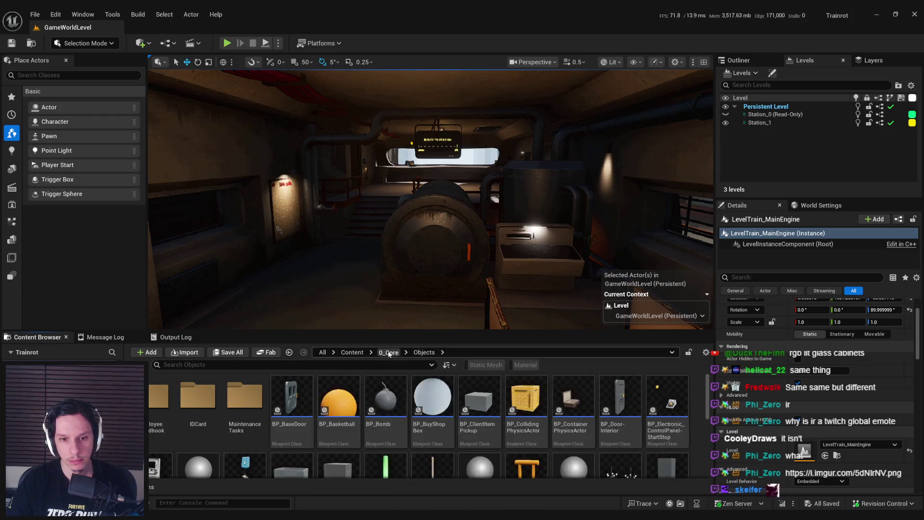
pyautogui.doubleClick(576, 396)
pyautogui.scroll(-3, 626, 424)
pyautogui.click(672, 448)
pyautogui.rightClick(672, 448)
pyautogui.click(693, 161)
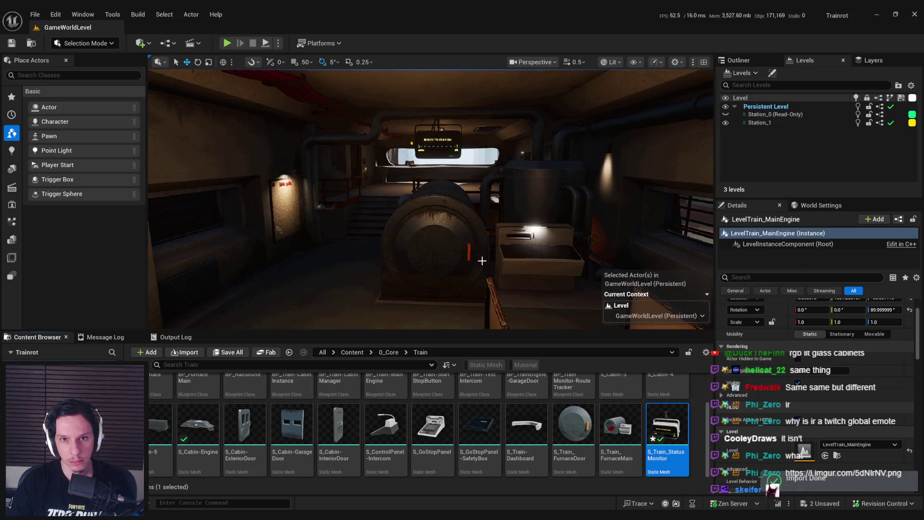
# Save all changed assets in Unreal Engine.
pyautogui.scroll(2, 481, 263)
pyautogui.scroll(5, 431, 200)
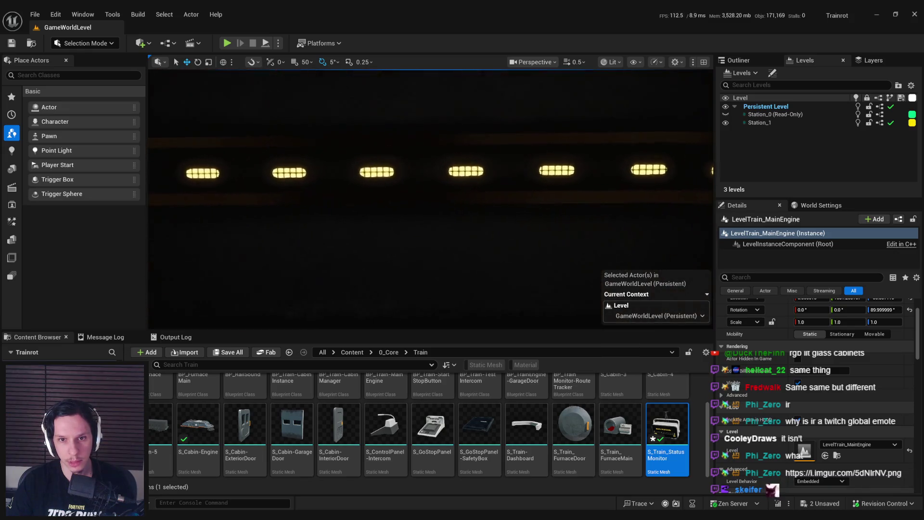
pyautogui.scroll(-5, 431, 200)
pyautogui.scroll(-3, 431, 200)
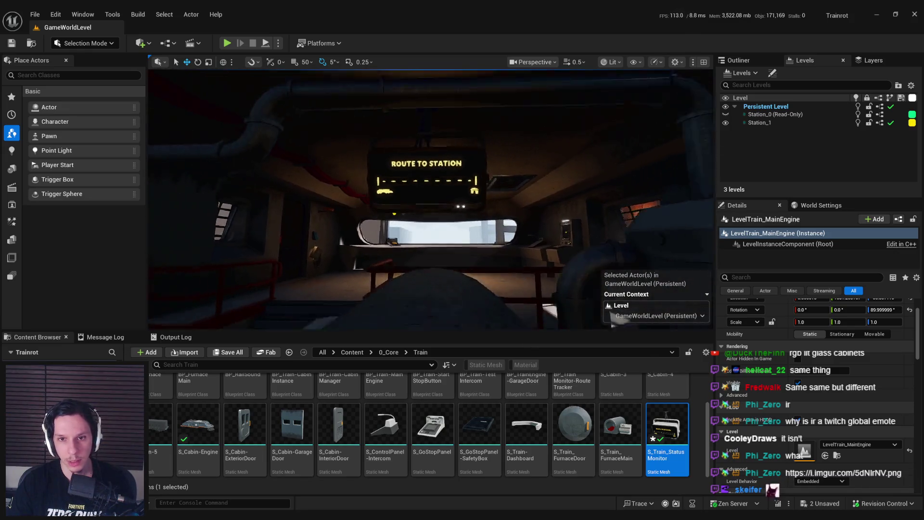
pyautogui.hotkey('ctrl', 's')
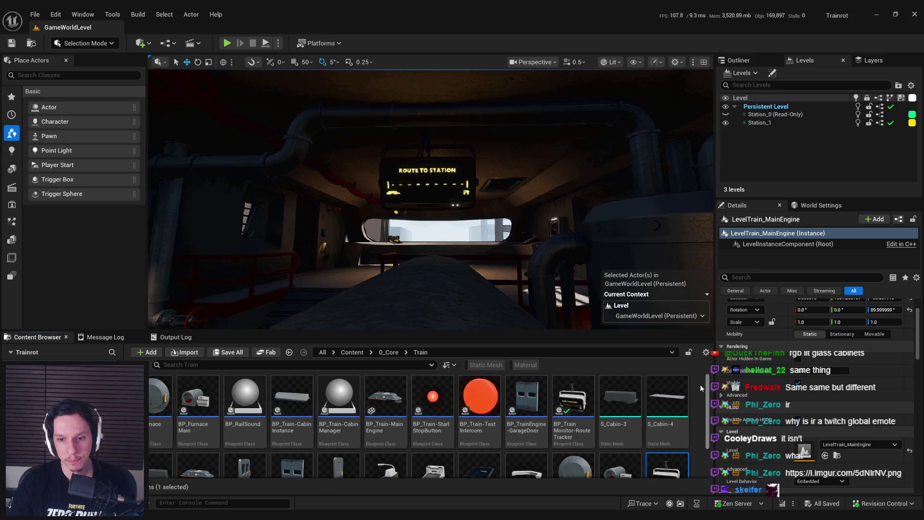
# Open S_Train_StatusMonitor in the Static Mesh editor and view the model up close.
pyautogui.moveTo(431, 200); pyautogui.dragTo(397, 246)
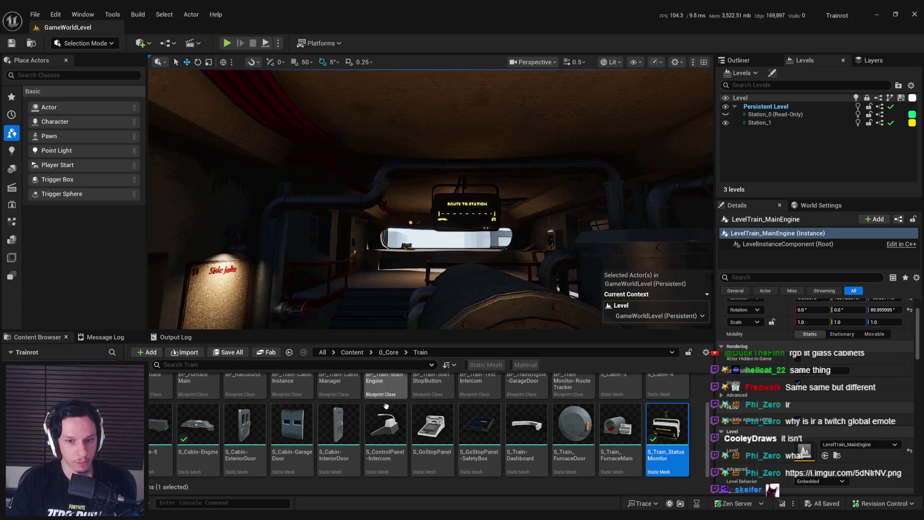
pyautogui.scroll(1, 384, 430)
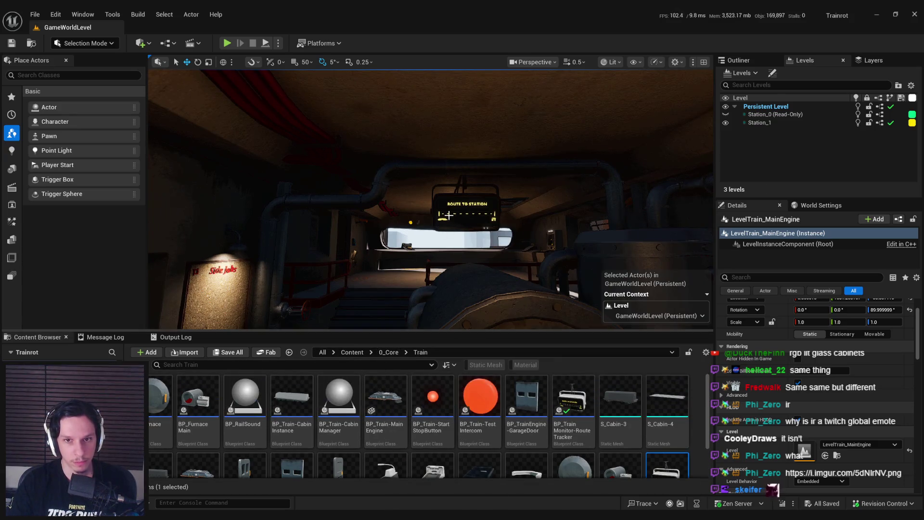
pyautogui.scroll(-1, 645, 431)
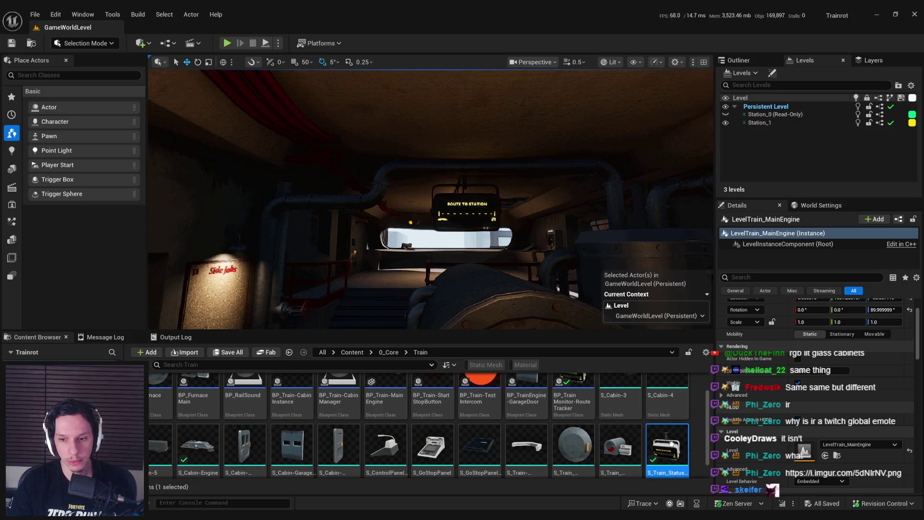
pyautogui.doubleClick(610, 407)
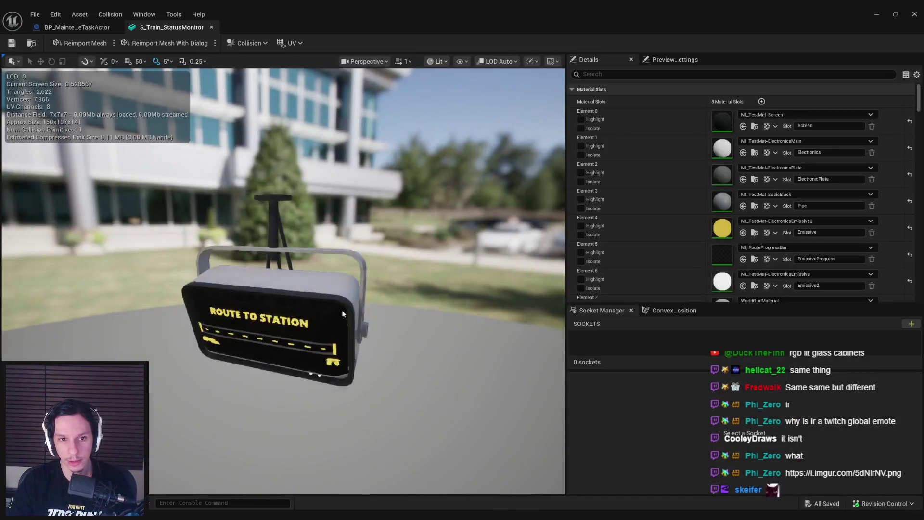
pyautogui.moveTo(443, 289); pyautogui.dragTo(443, 250)
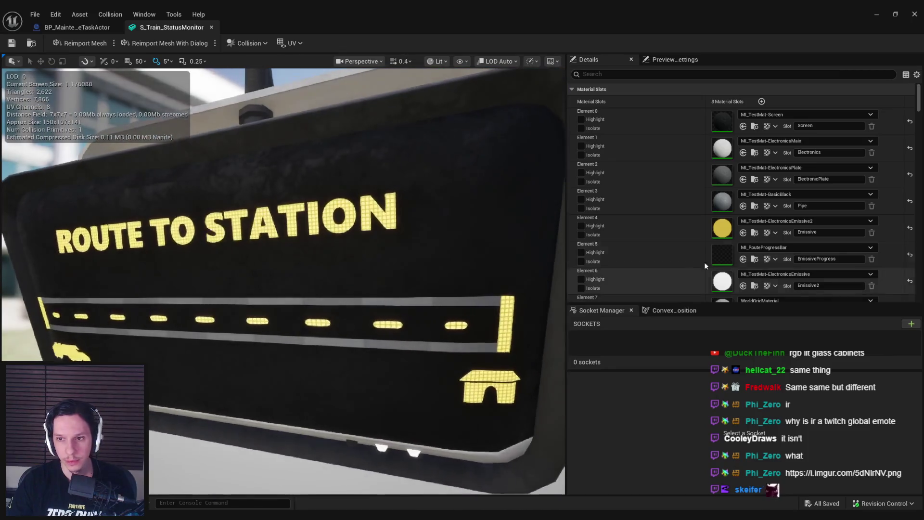
# Locate MI_RouteProgressBar from the mesh's material slot and briefly open it.
pyautogui.scroll(-1, 740, 259)
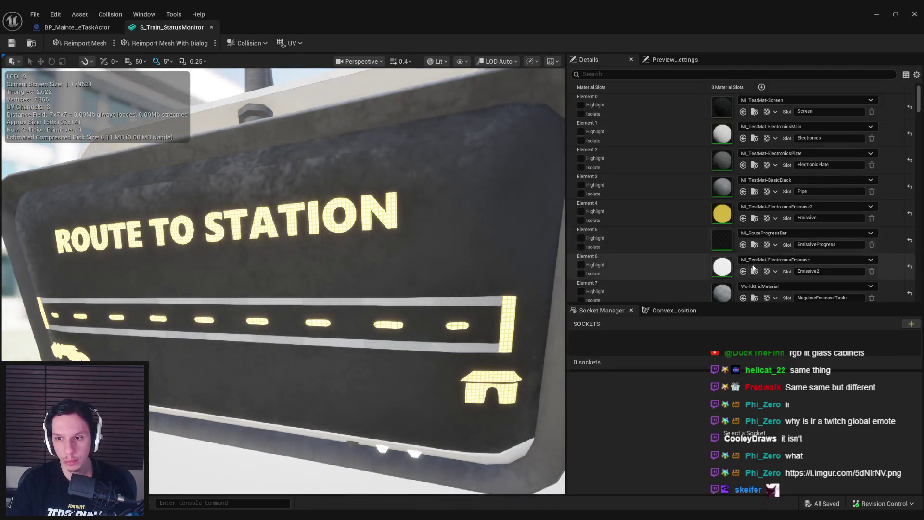
pyautogui.click(756, 246)
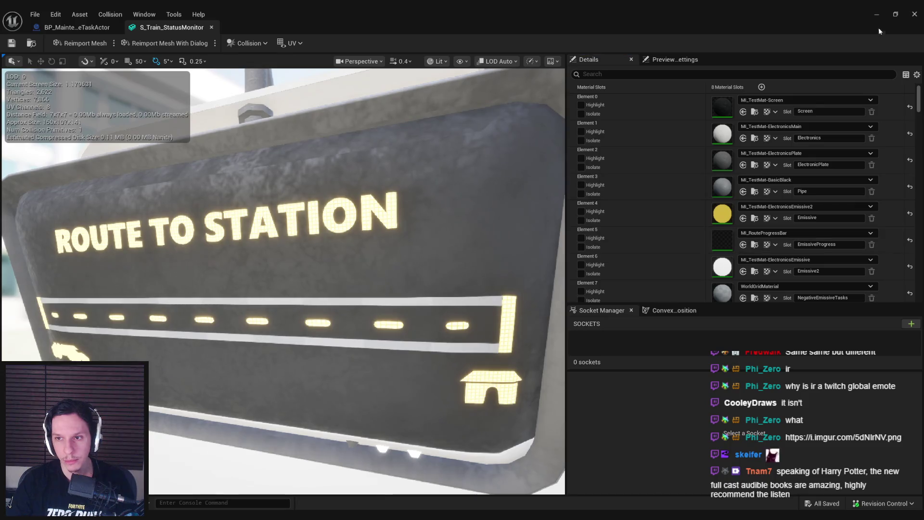
pyautogui.doubleClick(479, 414)
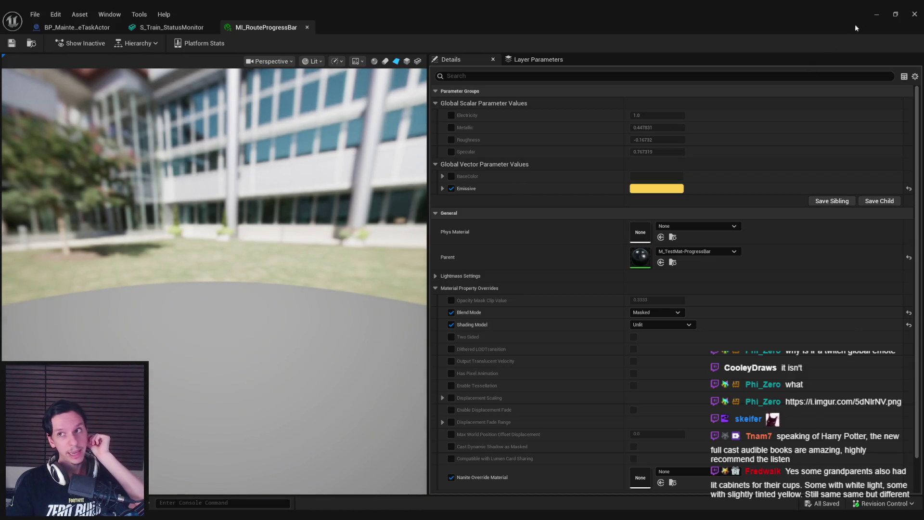
pyautogui.click(914, 14)
# Duplicate MI_RouteProgressBar, rename the copy MI_NegativeTasksPBar, and open it.
pyautogui.rightClick(477, 409)
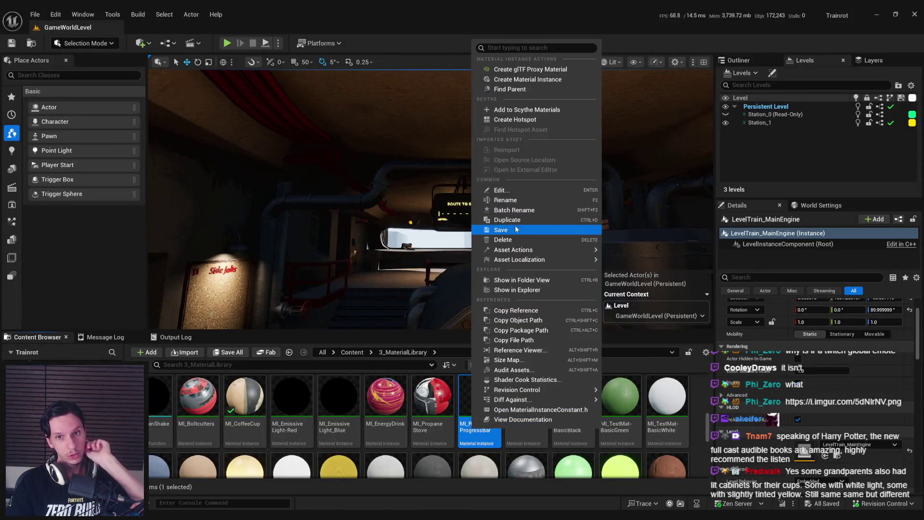
pyautogui.click(515, 220)
pyautogui.press('BackSpace')
pyautogui.press('BackSpace')
pyautogui.press('BackSpace')
pyautogui.press('BackSpace')
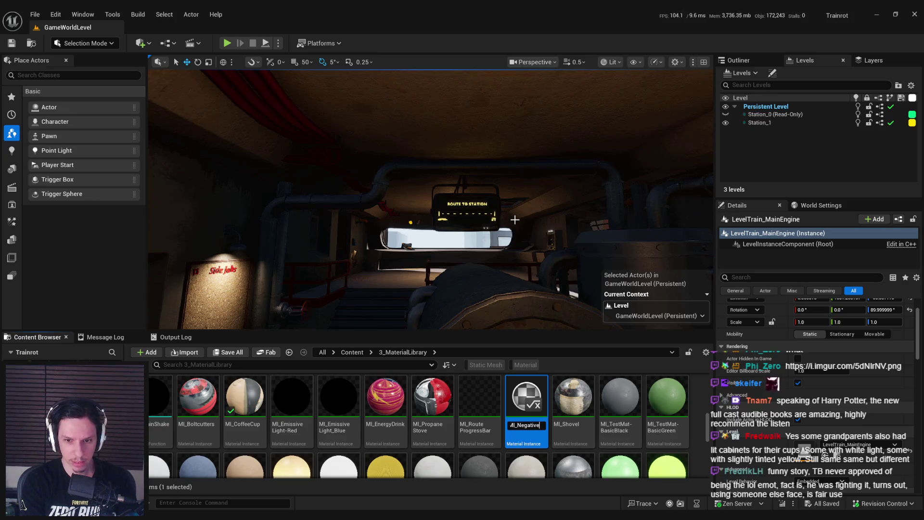
pyautogui.press('BackSpace')
pyautogui.press('BackSpace')
pyautogui.write('Bar')
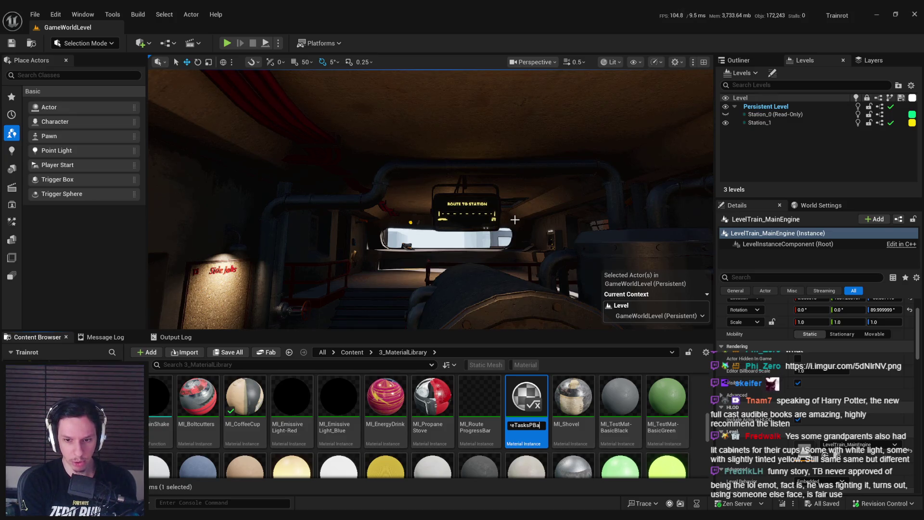
pyautogui.press('Return')
pyautogui.doubleClick(435, 399)
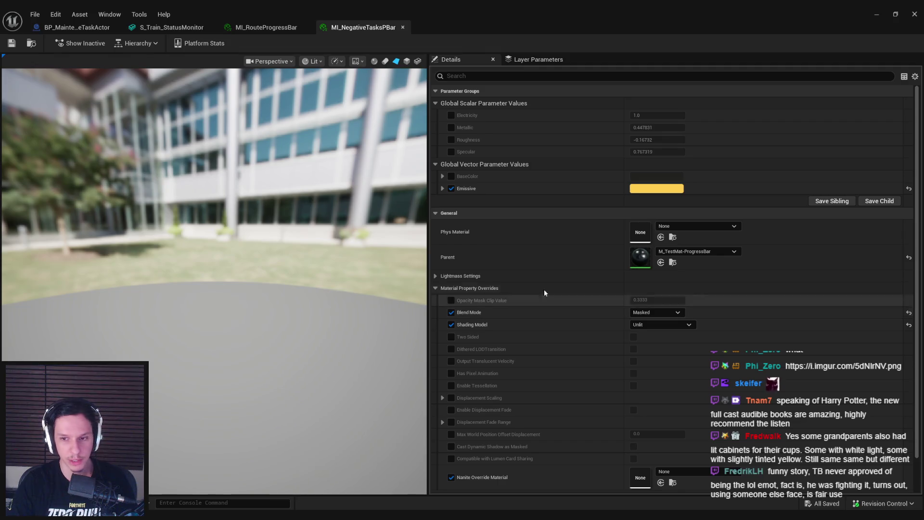
# Change MI_NegativeTasksPBar's Emissive colour from yellow to a saturated red, save, and close it.
pyautogui.click(657, 189)
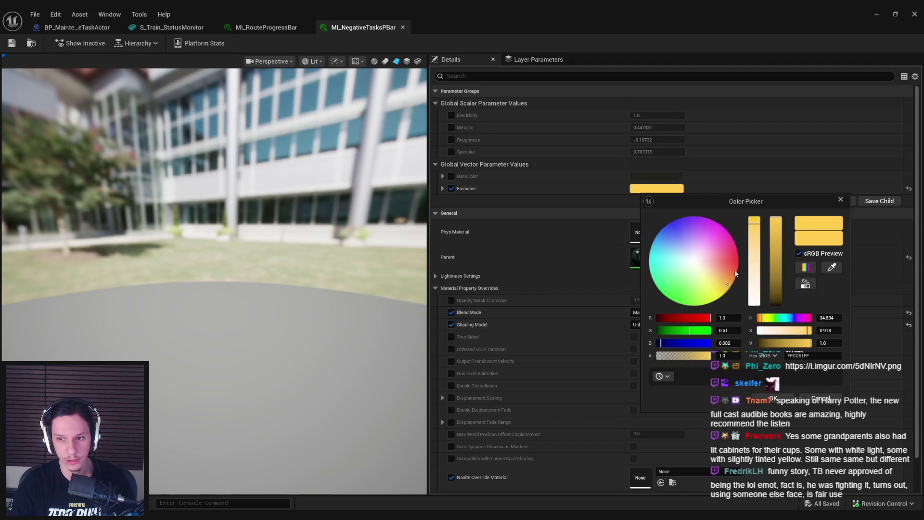
pyautogui.moveTo(761, 319); pyautogui.dragTo(731, 318)
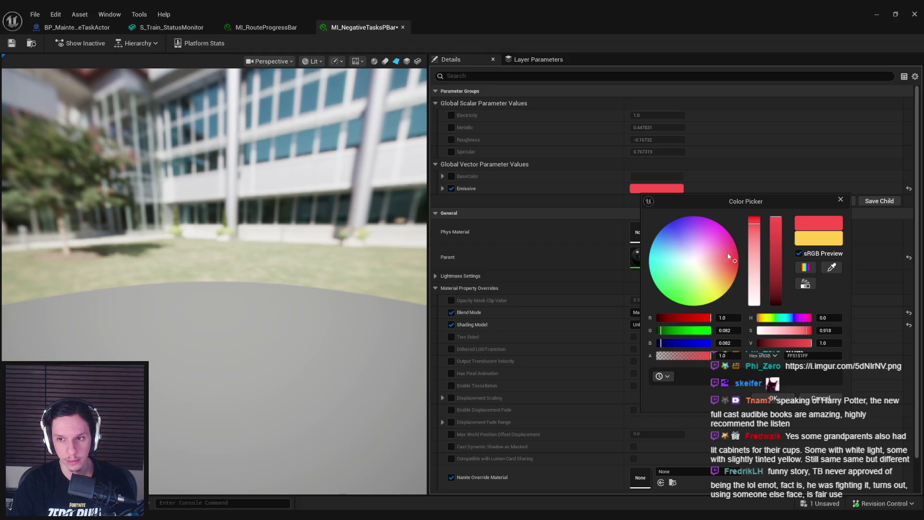
pyautogui.moveTo(755, 225); pyautogui.dragTo(755, 222)
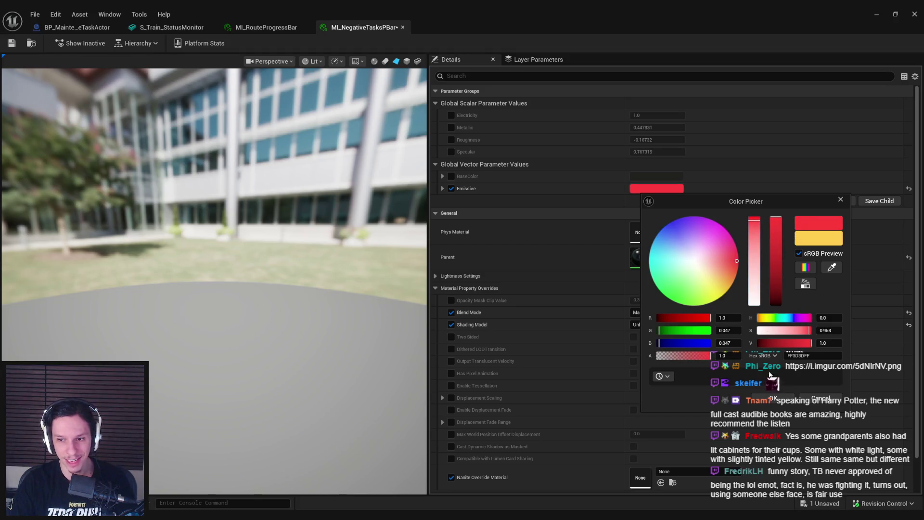
pyautogui.click(769, 398)
pyautogui.hotkey('ctrl', 's')
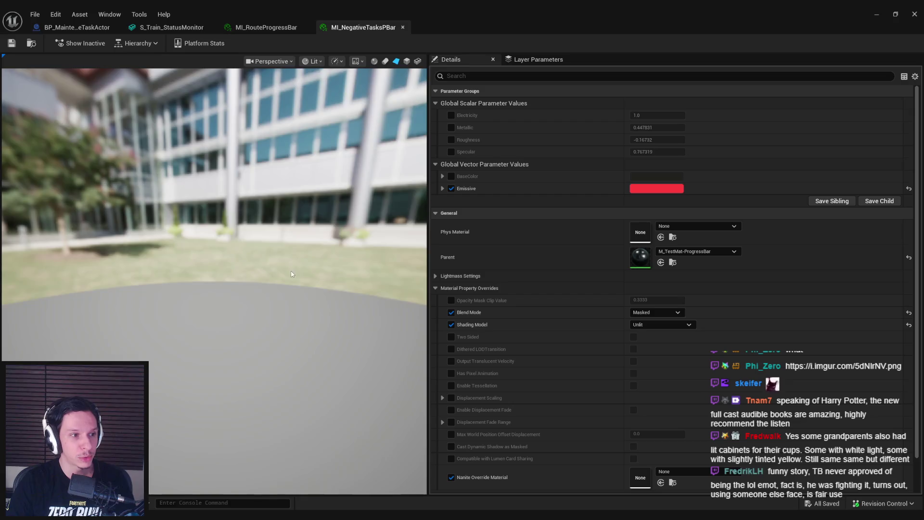
pyautogui.click(403, 27)
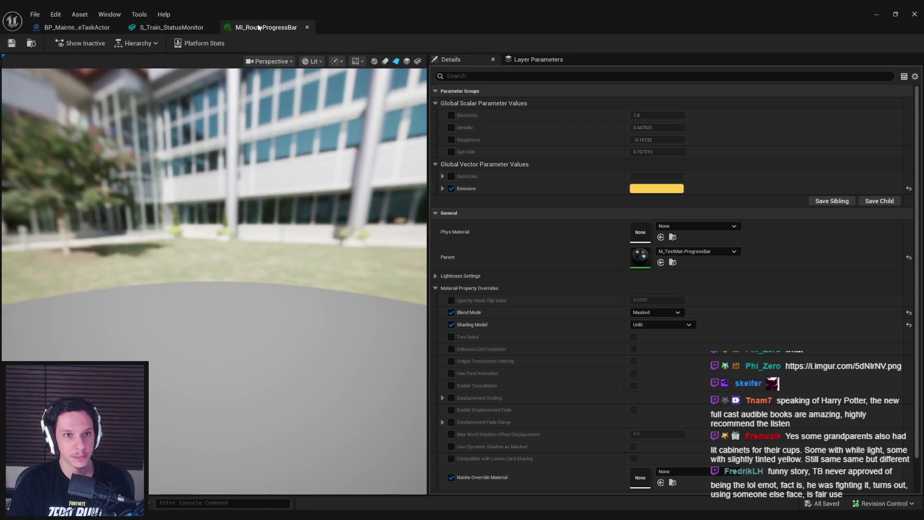
# Set Element 7 (NegativeEmissiveTasks) to MI_NegativeTasksPBar, save the mesh, and open that material.
pyautogui.middleClick(259, 27)
pyautogui.scroll(-2, 776, 261)
pyautogui.click(791, 229)
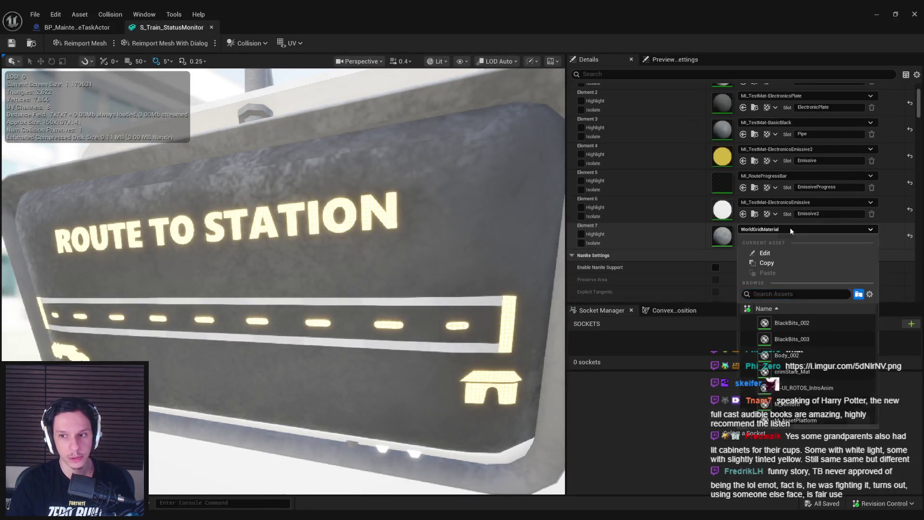
pyautogui.write('negative')
pyautogui.click(799, 321)
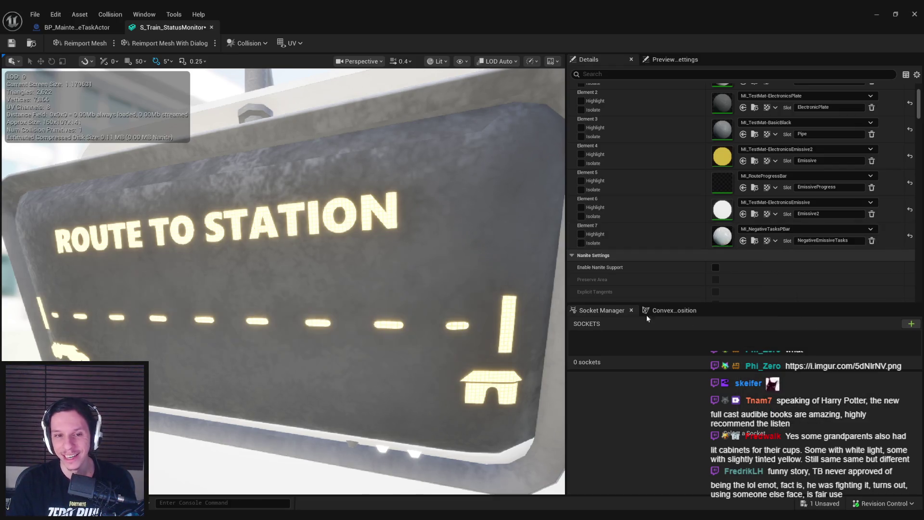
pyautogui.hotkey('ctrl', 's')
pyautogui.scroll(-2, 458, 278)
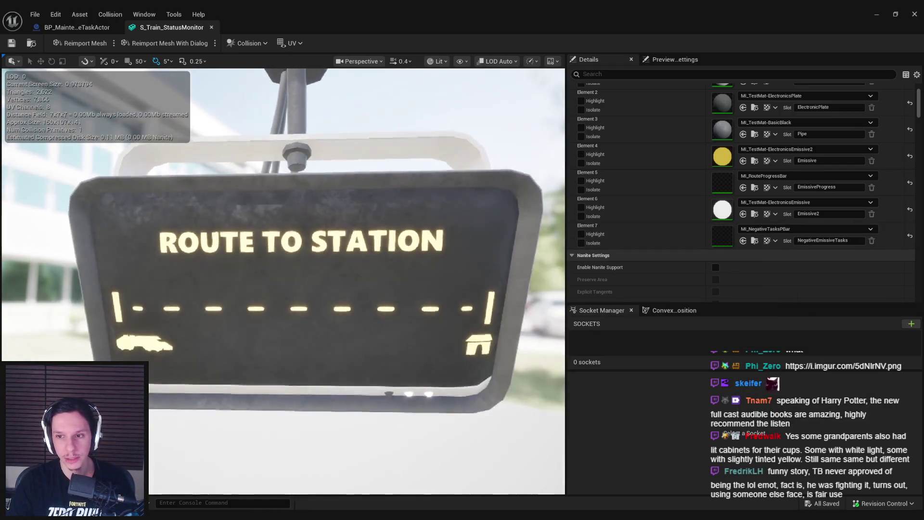
pyautogui.doubleClick(733, 238)
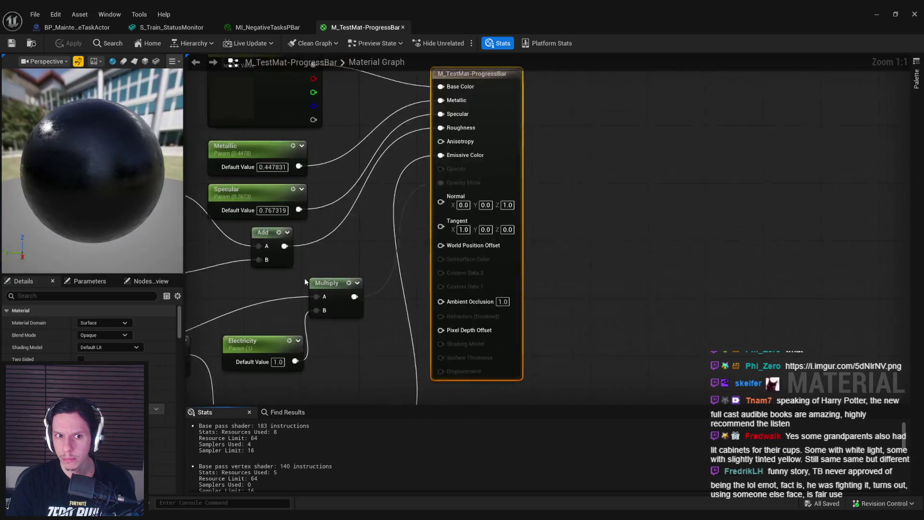
# Inspect the ProgressAmount parameter node in the M_TestMat-ProgressBar graph.
pyautogui.moveTo(454, 311); pyautogui.dragTo(524, 260)
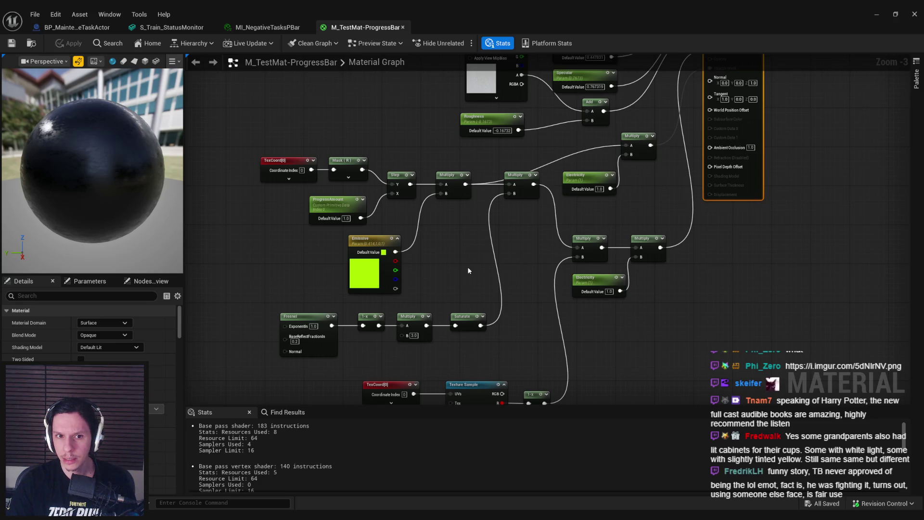
pyautogui.click(342, 206)
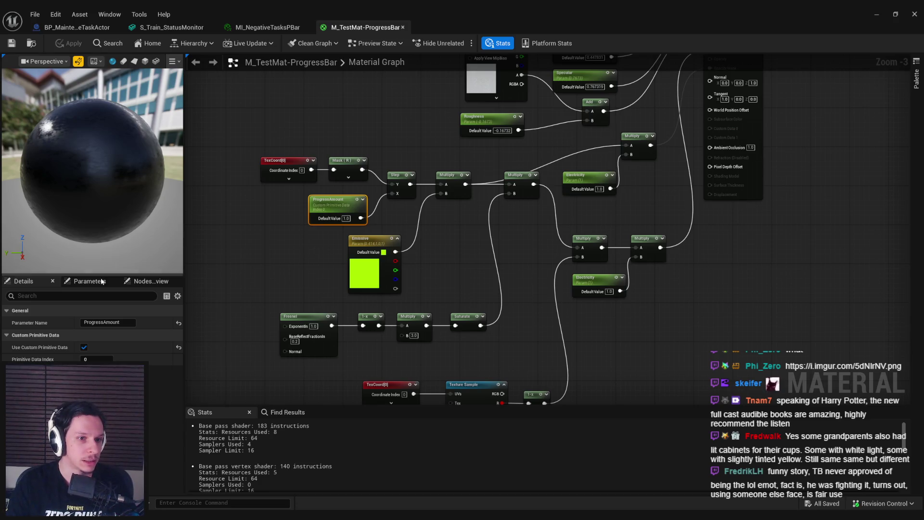
pyautogui.rightClick(339, 213)
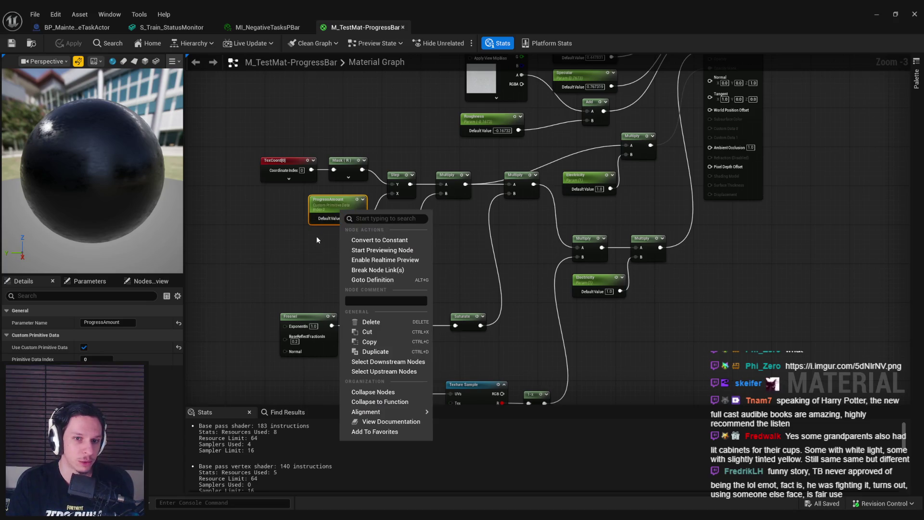
pyautogui.moveTo(316, 236); pyautogui.dragTo(324, 253)
pyautogui.scroll(2, 340, 223)
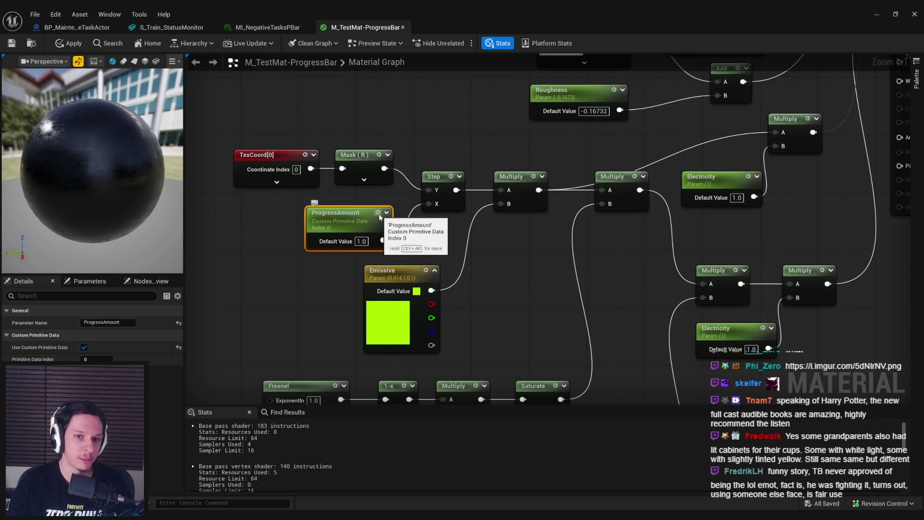
# Apply and save M_TestMat-ProgressBar, checking out its file, then recheck ProgressAmount.
pyautogui.click(67, 43)
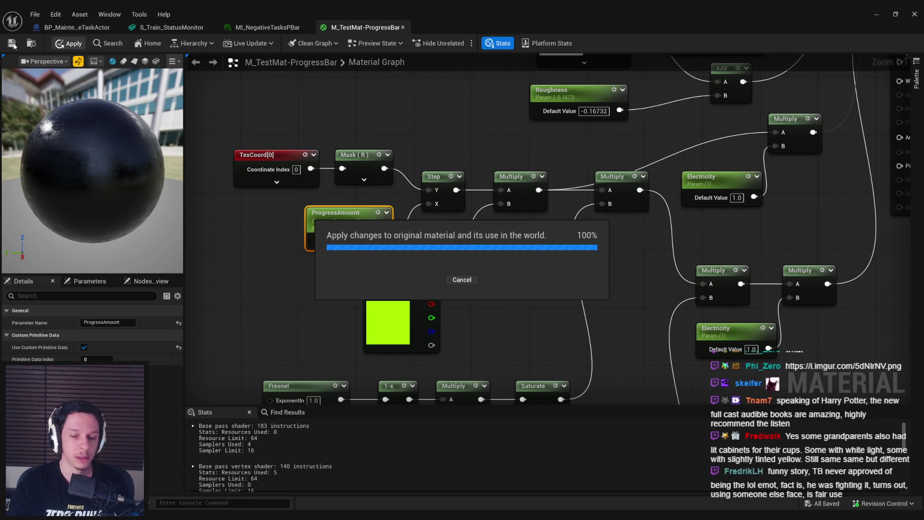
pyautogui.click(12, 44)
pyautogui.click(449, 367)
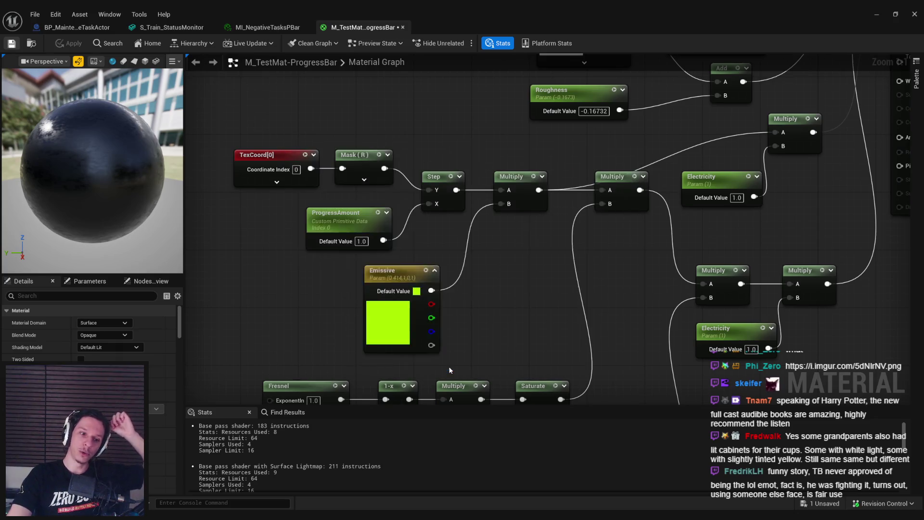
pyautogui.moveTo(179, 320); pyautogui.dragTo(189, 484)
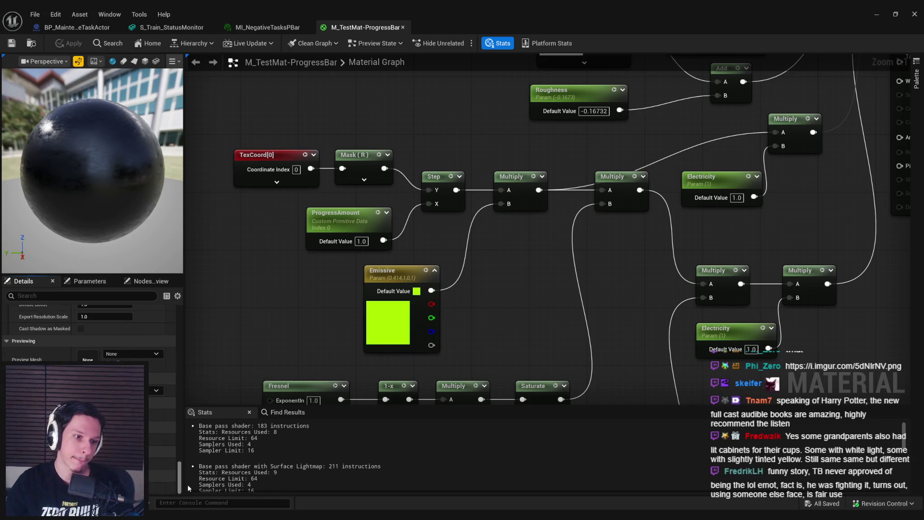
pyautogui.moveTo(186, 487)
pyautogui.mouseDown()
pyautogui.moveTo(186, 316)
pyautogui.moveTo(251, 295)
pyautogui.mouseUp()
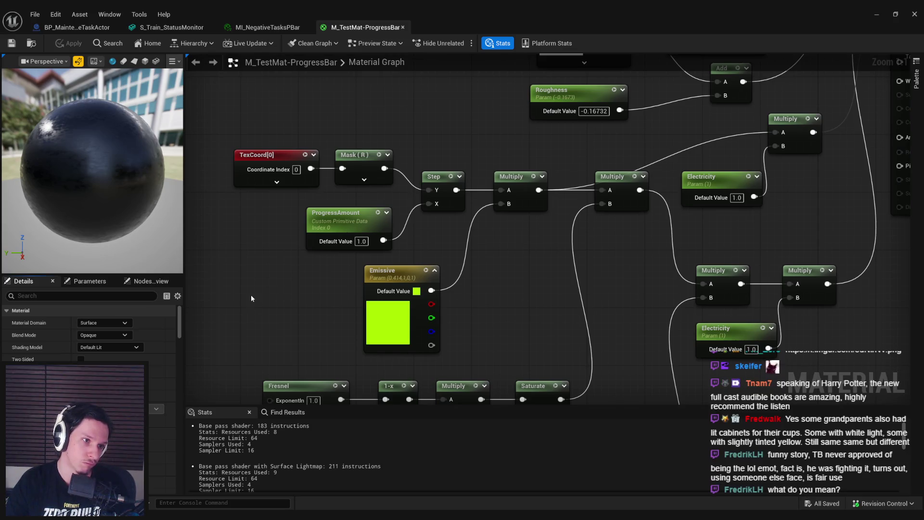
pyautogui.click(337, 219)
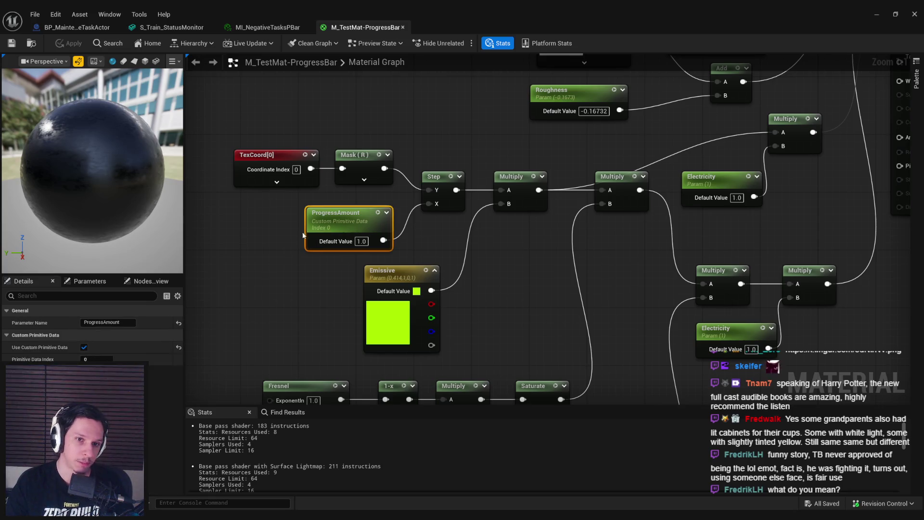